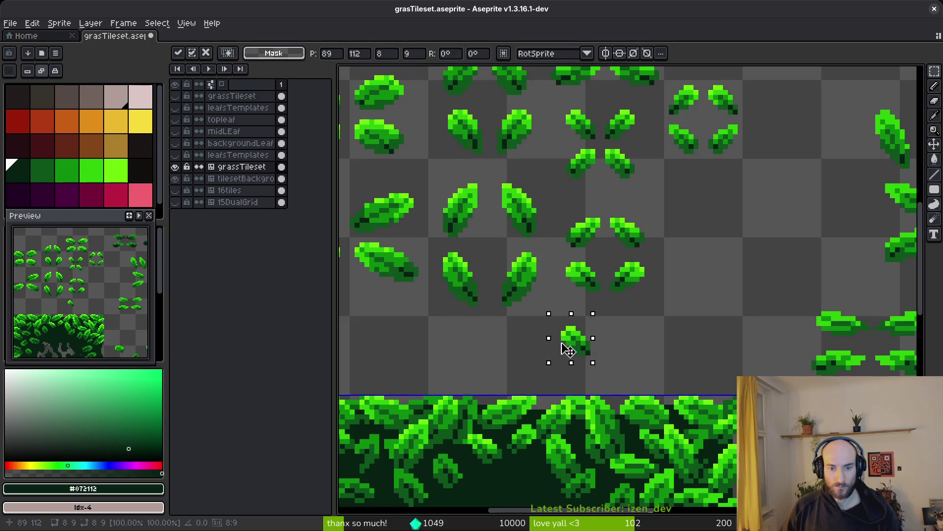
Move the chosen leaf down into the grass tile's leafy top and commit it
mouse_move(612, 201)
left_mouse_down()
mouse_move(612, 219)
mouse_move(552, 321)
mouse_move(583, 376)
mouse_move(635, 423)
left_mouse_up()
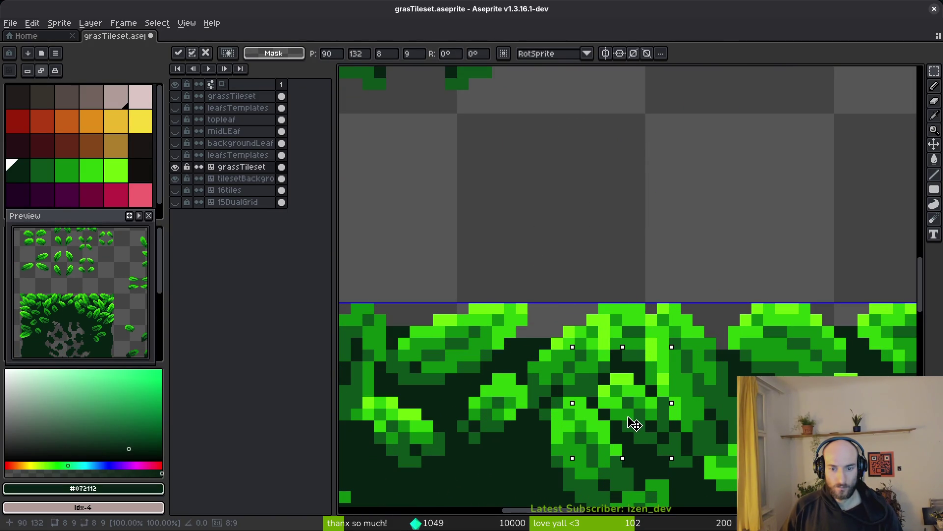
key("Return")
scroll(639, 408, "down", 3)
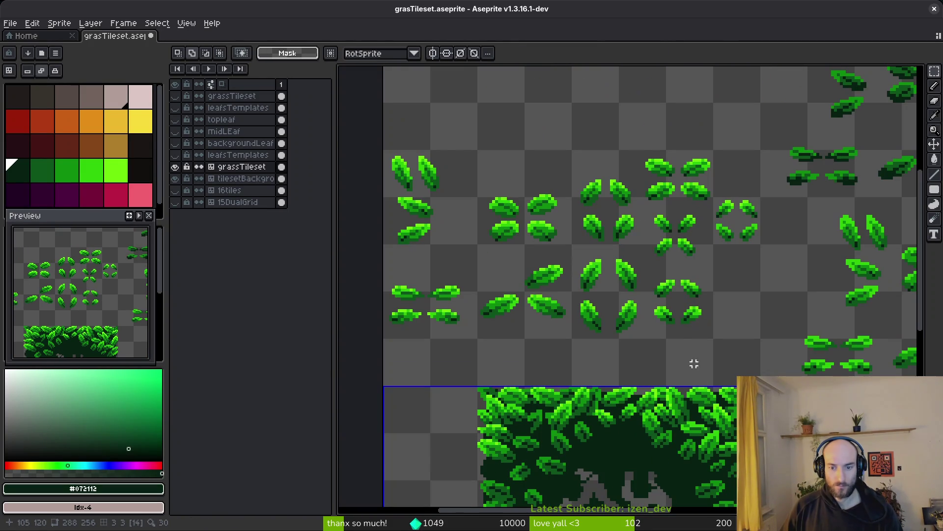
scroll(676, 294, "up", 4)
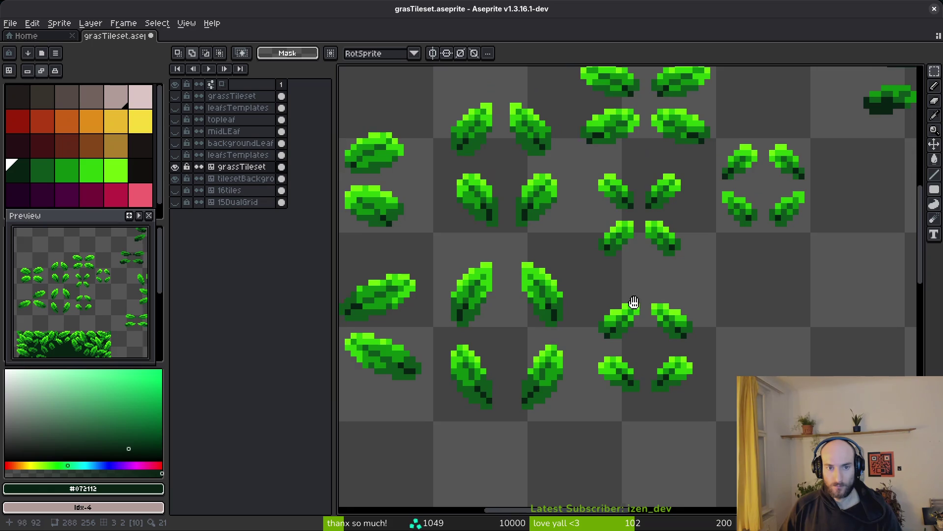
scroll(596, 201, "up", 1)
scroll(673, 219, "down", 3)
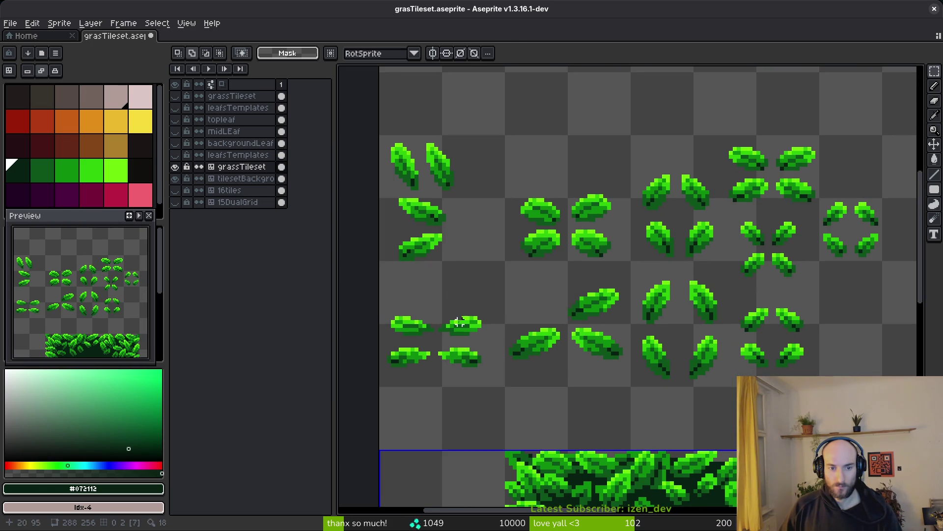
scroll(649, 248, "up", 1)
scroll(680, 337, "up", 1)
scroll(497, 265, "up", 2)
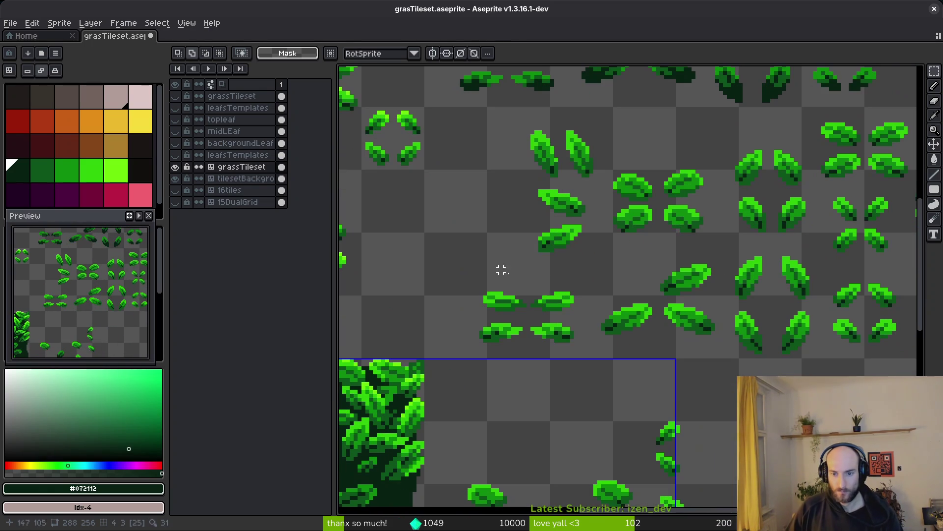
Select a small template leaf, move it down into the grass tile, and commit it
scroll(540, 305, "left", 5)
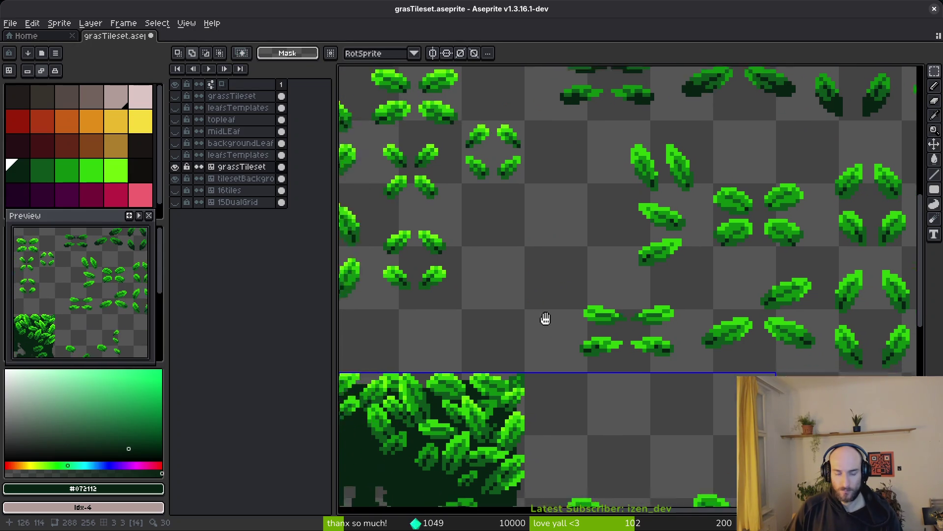
scroll(624, 318, "left", 2)
scroll(625, 317, "down", 1)
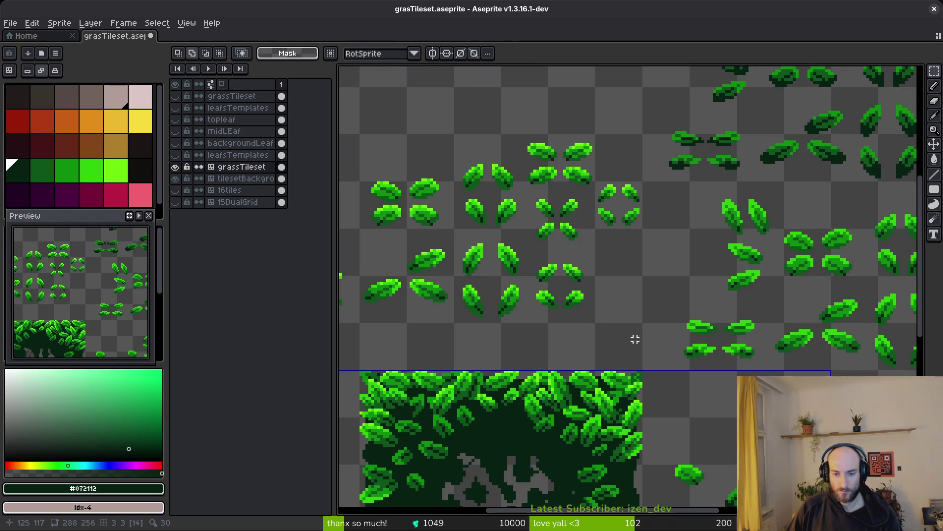
scroll(625, 314, "down", 1)
scroll(625, 319, "up", 2)
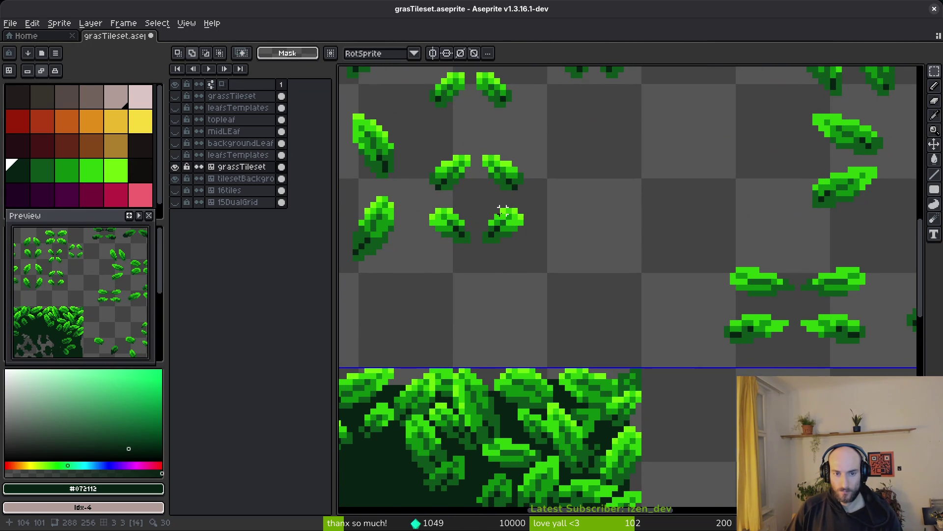
scroll(621, 248, "down", 2)
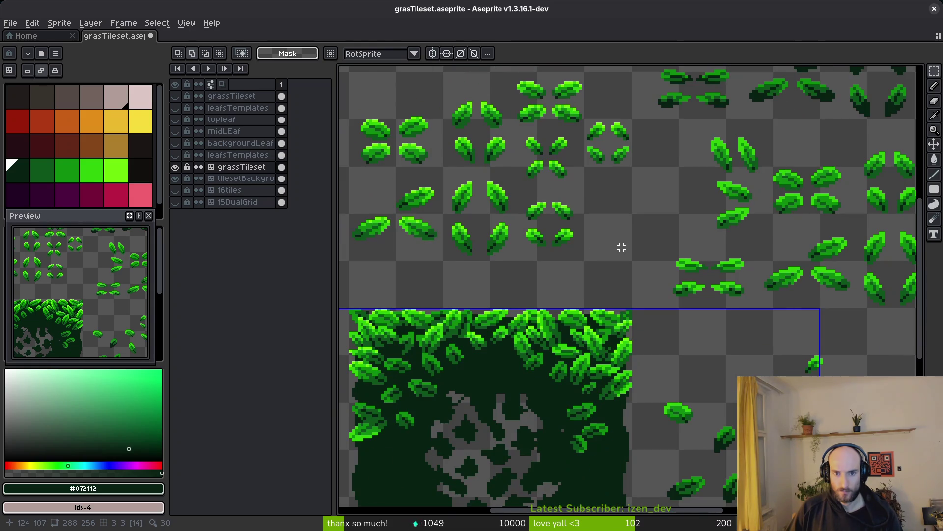
scroll(624, 230, "up", 3)
left_click_drag(547, 201, 610, 273)
scroll(600, 264, "down", 3)
scroll(564, 243, "up", 2)
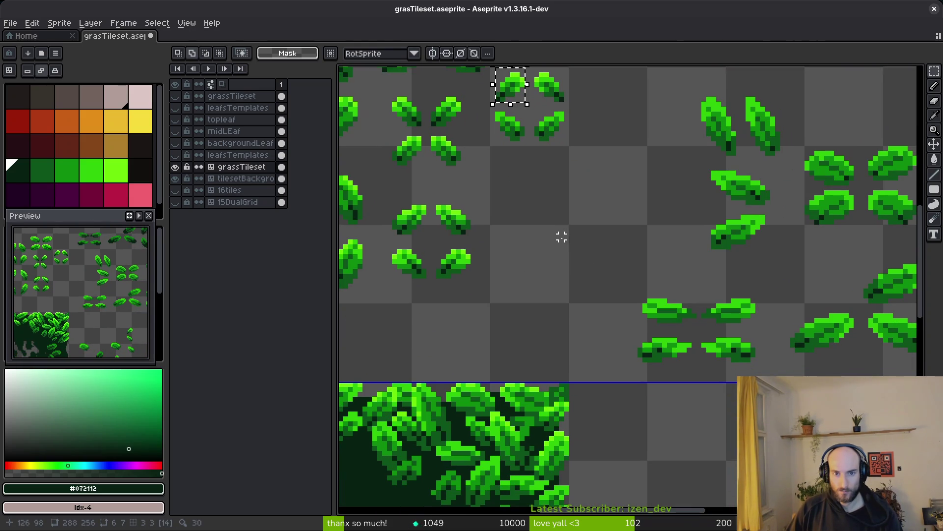
left_click(511, 105)
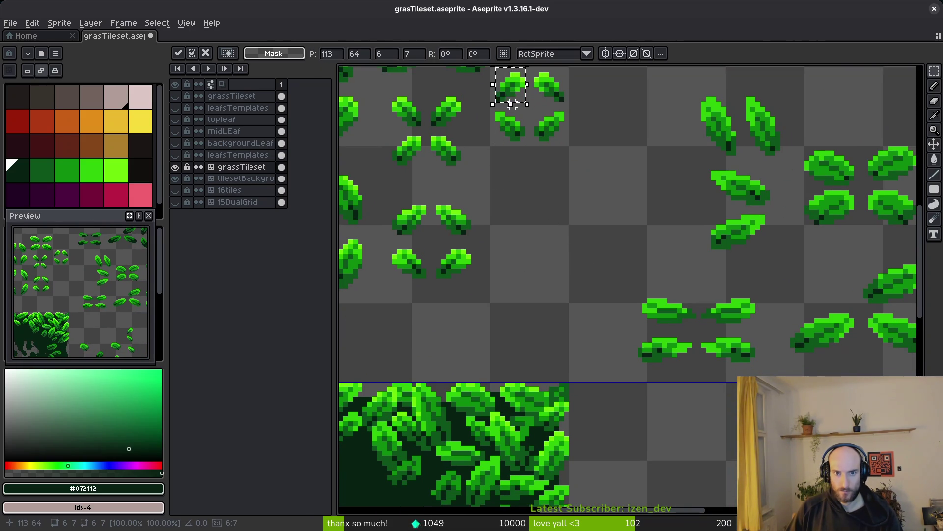
scroll(565, 388, "up", 1)
mouse_move(522, 100)
left_mouse_down()
mouse_move(572, 388)
mouse_move(554, 386)
mouse_move(565, 392)
mouse_move(569, 419)
mouse_move(540, 393)
mouse_move(535, 412)
mouse_move(568, 427)
left_mouse_up()
key("Return")
Stamp a copy of another template leaf onto the dark ground
scroll(592, 374, "down", 4)
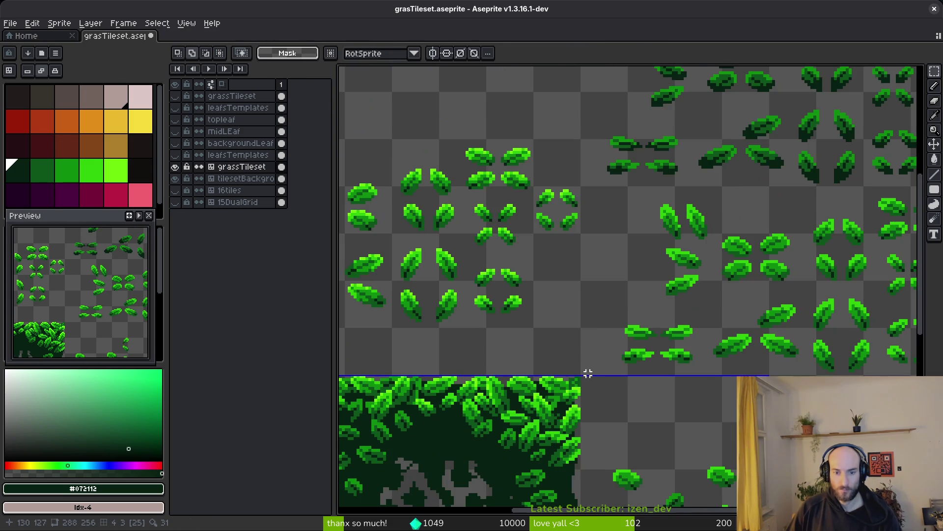
scroll(555, 378, "up", 5)
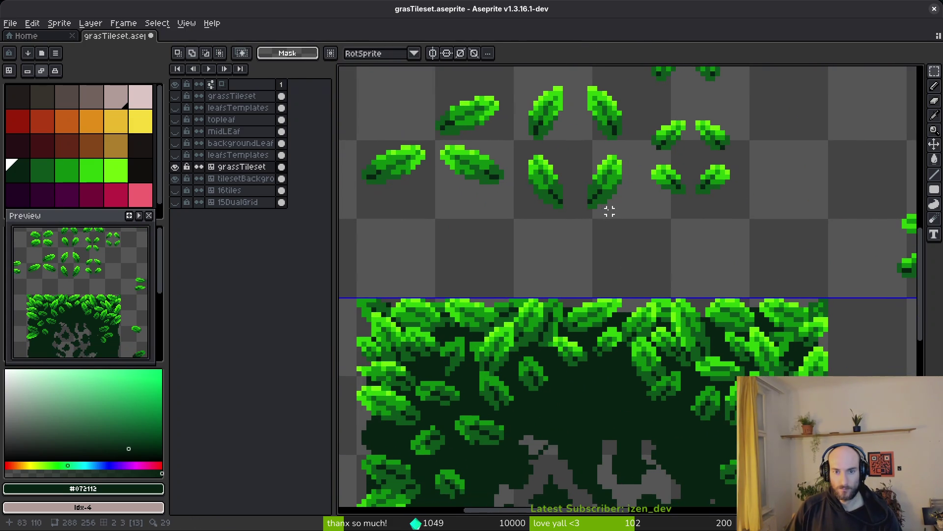
left_click_drag(512, 144, 569, 256)
mouse_move(520, 133)
left_mouse_down()
mouse_move(601, 415)
mouse_move(601, 390)
mouse_move(553, 383)
mouse_move(581, 347)
mouse_move(595, 346)
mouse_move(580, 344)
left_mouse_up()
key("Return")
scroll(594, 349, "down", 2)
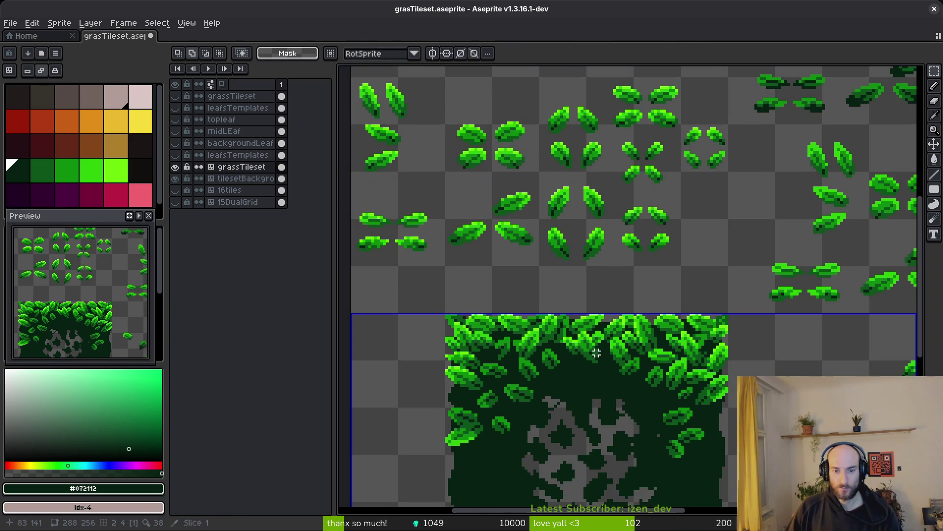
Move a leaf into the tile, then nudge a tile leaf down and left
scroll(609, 287, "right", 3)
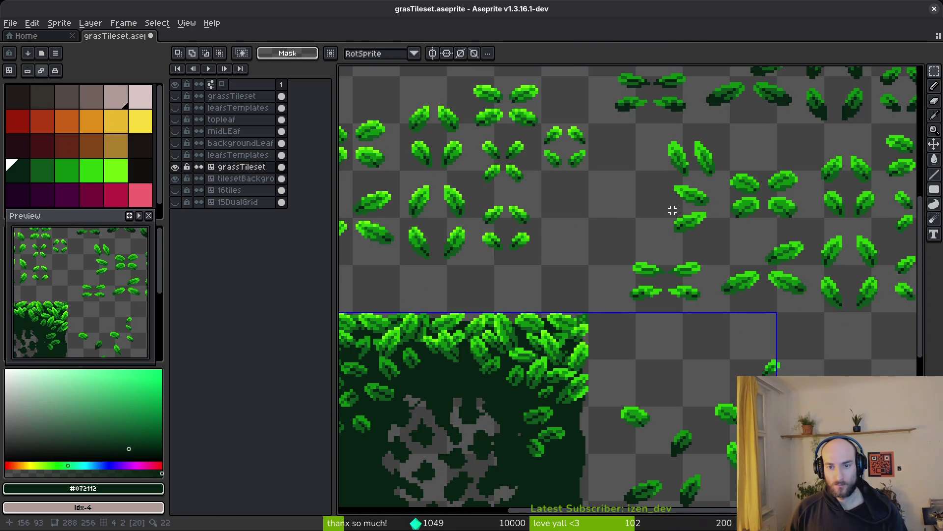
scroll(713, 235, "right", 2)
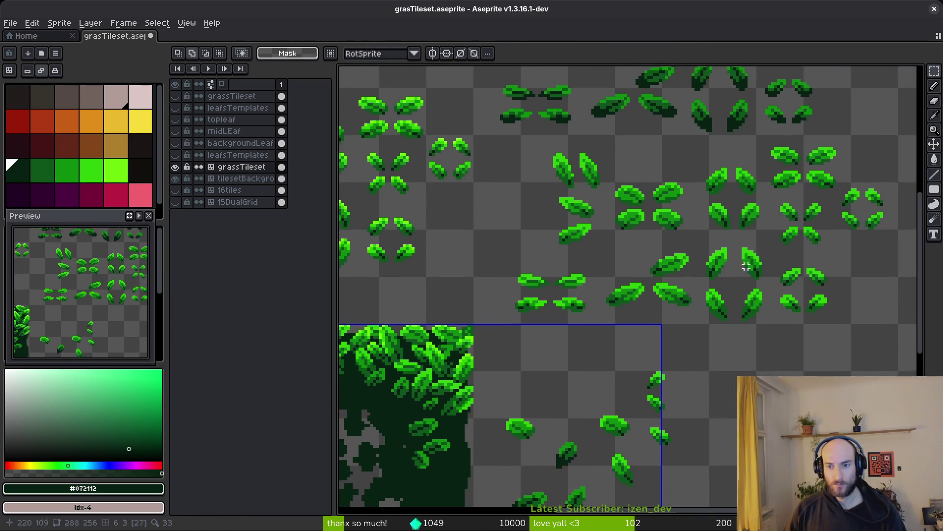
scroll(746, 266, "up", 3)
mouse_move(665, 273)
left_mouse_down()
mouse_move(682, 295)
mouse_move(636, 274)
mouse_move(643, 316)
mouse_move(665, 352)
mouse_move(657, 357)
mouse_move(742, 333)
mouse_move(720, 308)
mouse_move(728, 309)
mouse_move(630, 320)
mouse_move(671, 354)
left_mouse_up()
scroll(636, 273, "down", 3)
scroll(638, 295, "up", 4)
scroll(644, 317, "up", 2)
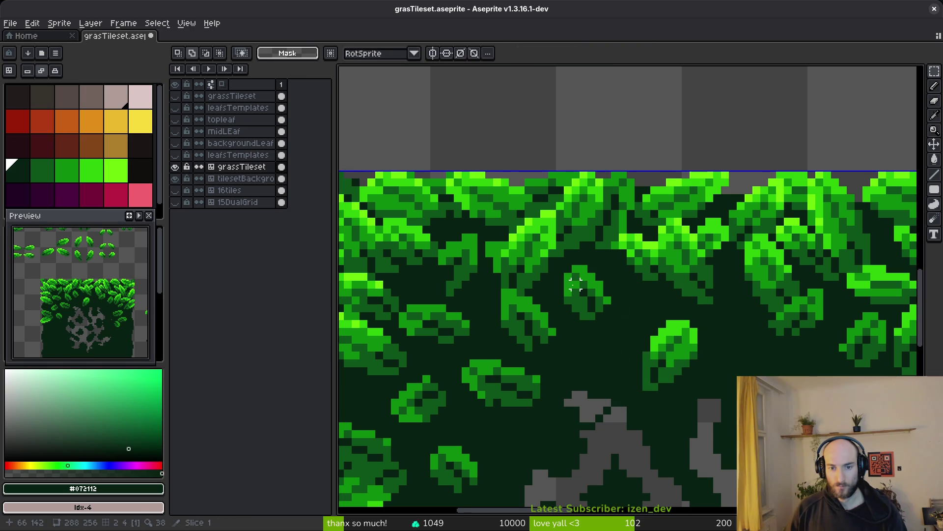
scroll(556, 260, "up", 3)
left_click_drag(541, 247, 684, 373)
mouse_move(632, 327)
left_mouse_down()
mouse_move(596, 334)
mouse_move(568, 320)
mouse_move(581, 328)
left_mouse_up()
key("ctrl+d")
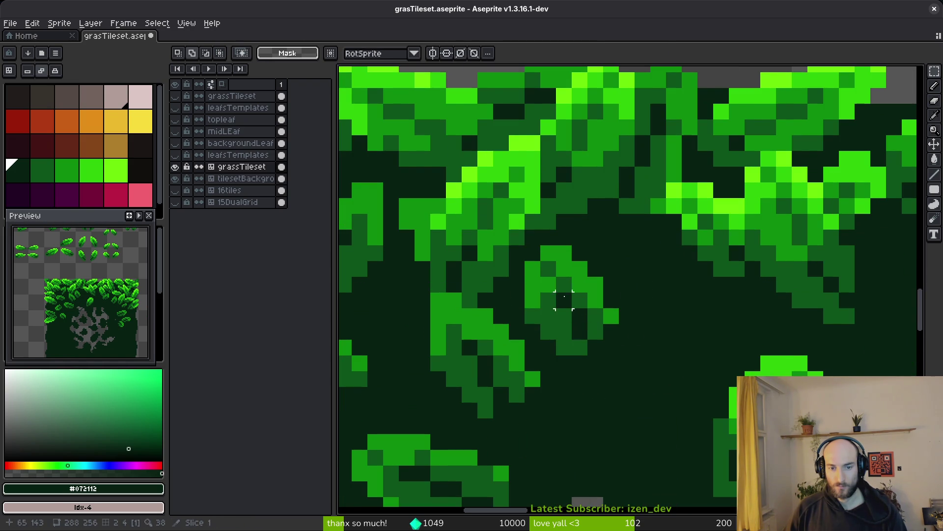
Reposition another fringe leaf up-left, try a horizontal flip, shift it right, and commit
left_click_drag(529, 249, 632, 347)
key("ctrl+d")
scroll(590, 315, "down", 3)
left_click_drag(585, 290, 758, 446)
mouse_move(712, 415)
left_mouse_down()
mouse_move(611, 322)
mouse_move(606, 331)
mouse_move(592, 317)
mouse_move(632, 362)
left_mouse_up()
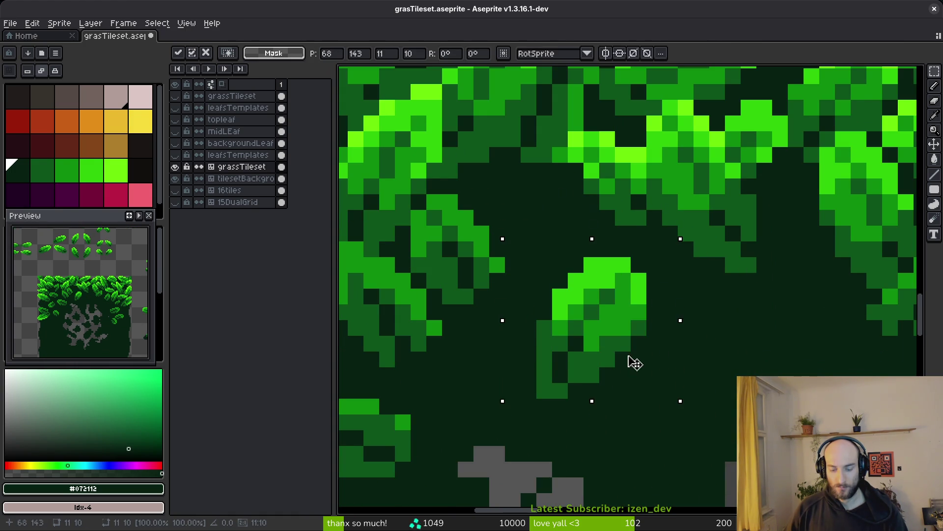
key("shift+h")
key("shift+h")
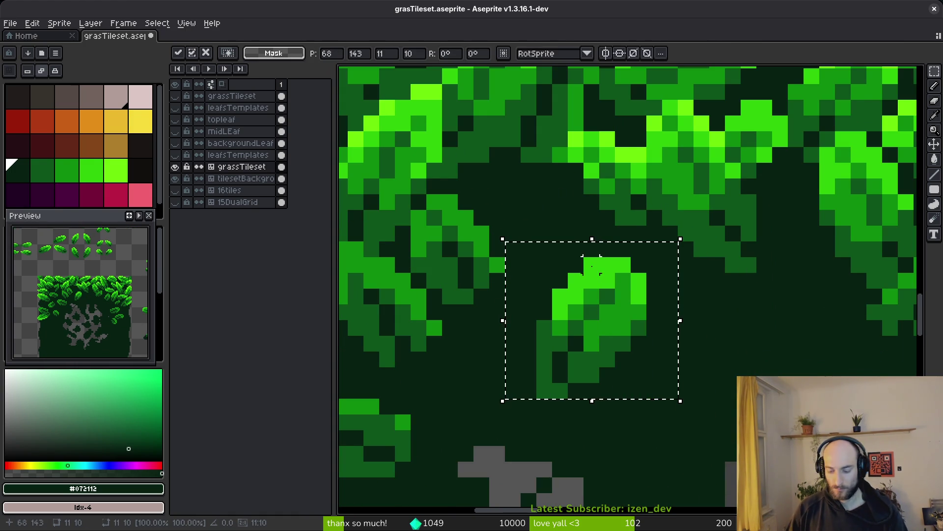
mouse_move(584, 318)
left_mouse_down()
mouse_move(626, 324)
mouse_move(673, 312)
left_mouse_up()
scroll(675, 314, "down", 3)
scroll(676, 315, "down", 4)
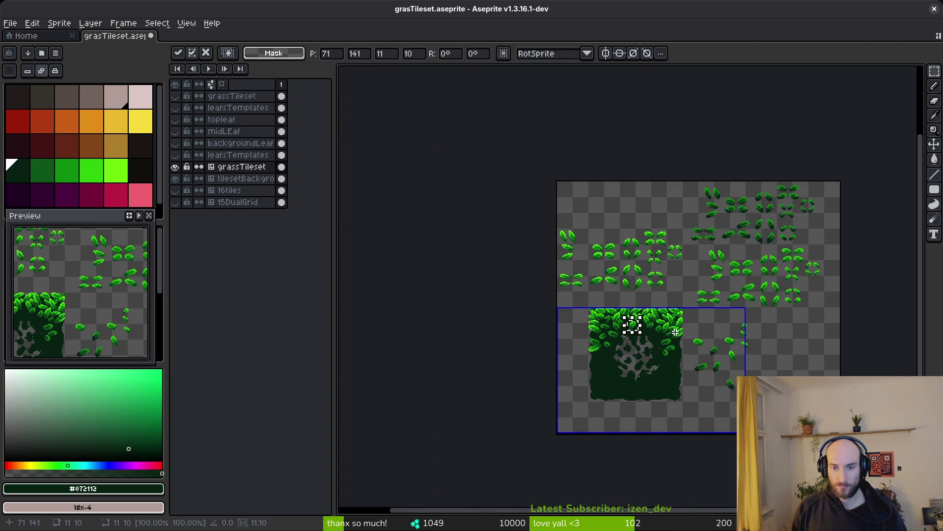
scroll(637, 316, "up", 4)
key("Return")
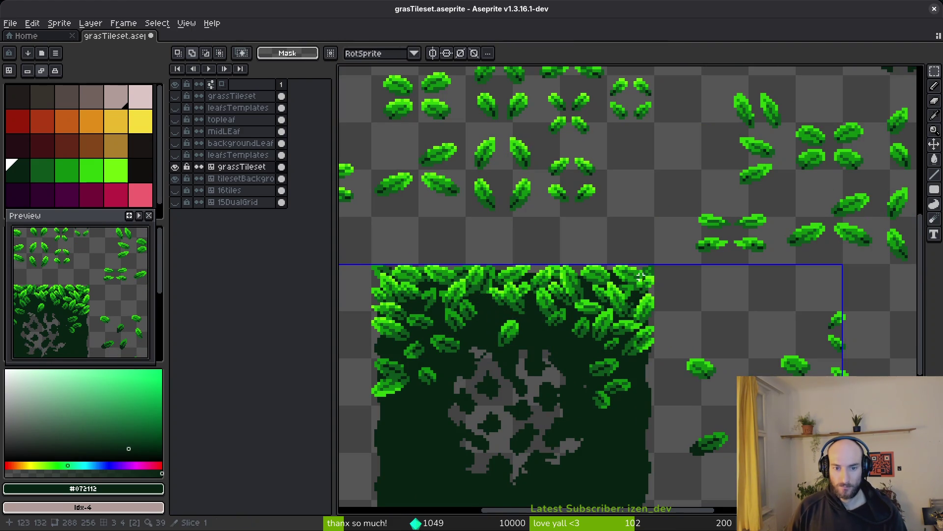
Shift a leaf up and to the right within the leafy top
left_click_drag(561, 334, 559, 323)
scroll(559, 323, "up", 2)
mouse_move(425, 293)
left_mouse_down()
mouse_move(480, 339)
mouse_move(459, 326)
mouse_move(493, 286)
left_mouse_up()
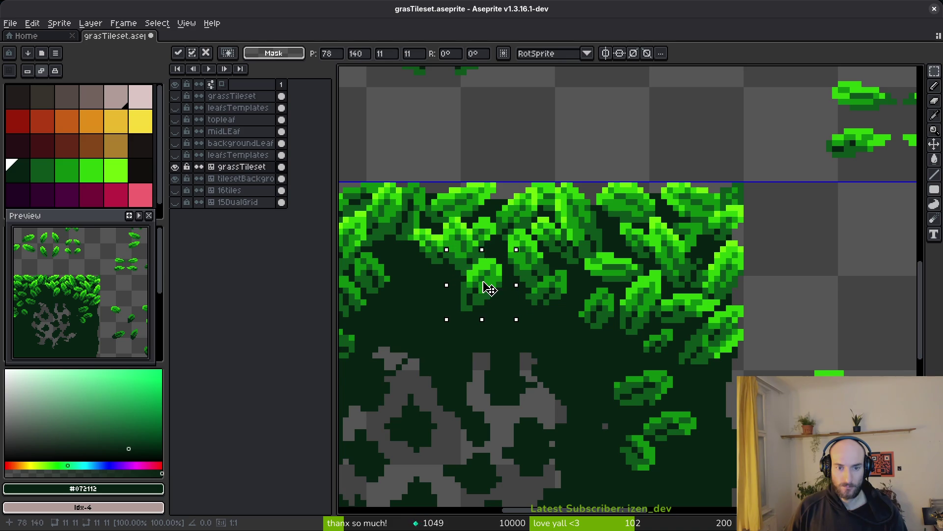
key("Return")
scroll(522, 291, "down", 2)
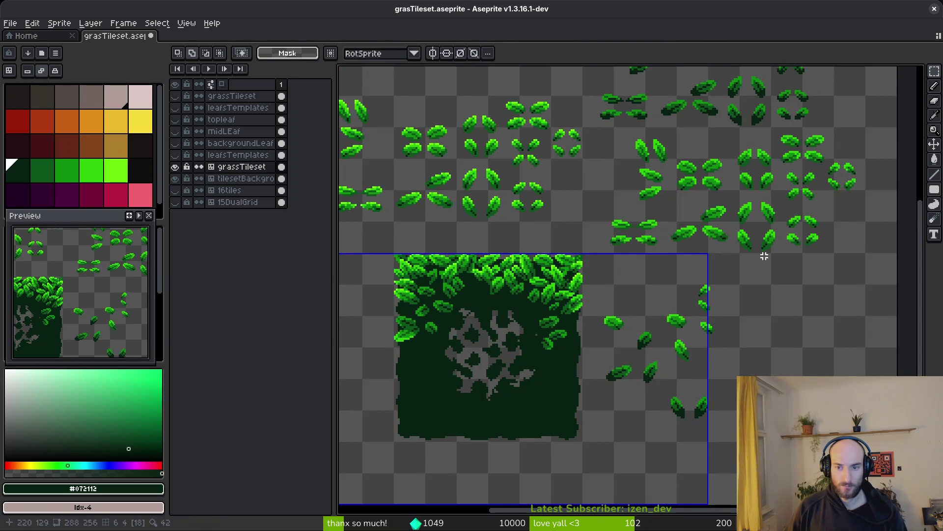
scroll(764, 256, "up", 4)
Move two more template leaves into the remaining gaps of the tile's top
left_click_drag(740, 169, 822, 285)
scroll(821, 284, "down", 3)
mouse_move(837, 229)
left_mouse_down()
mouse_move(447, 347)
mouse_move(413, 336)
mouse_move(417, 327)
left_mouse_up()
scroll(447, 347, "up", 2)
scroll(417, 327, "down", 2)
scroll(657, 219, "up", 2)
mouse_move(551, 178)
left_mouse_down()
mouse_move(610, 241)
mouse_move(604, 236)
left_mouse_up()
scroll(604, 236, "down", 2)
scroll(665, 244, "up", 1)
mouse_move(800, 91)
left_mouse_down()
mouse_move(632, 284)
mouse_move(483, 308)
left_mouse_up()
scroll(631, 283, "up", 1)
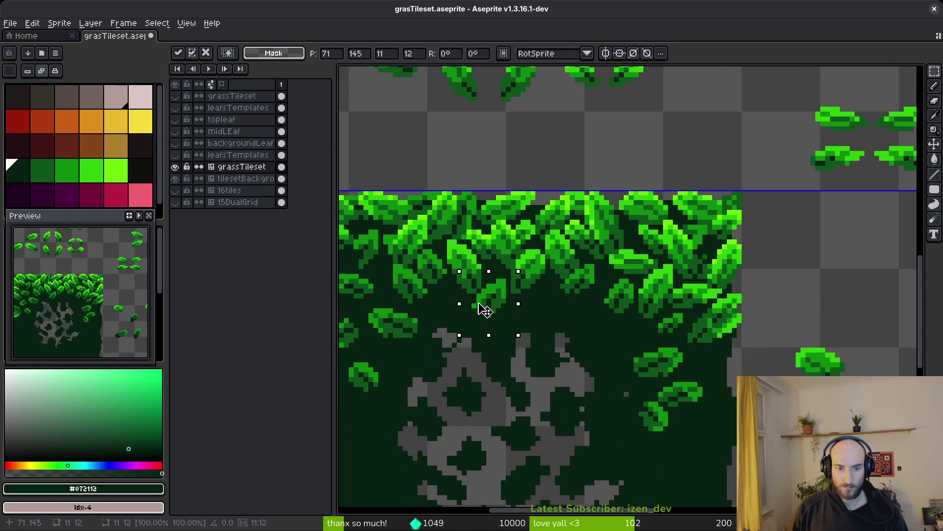
key("Return")
scroll(520, 301, "down", 2)
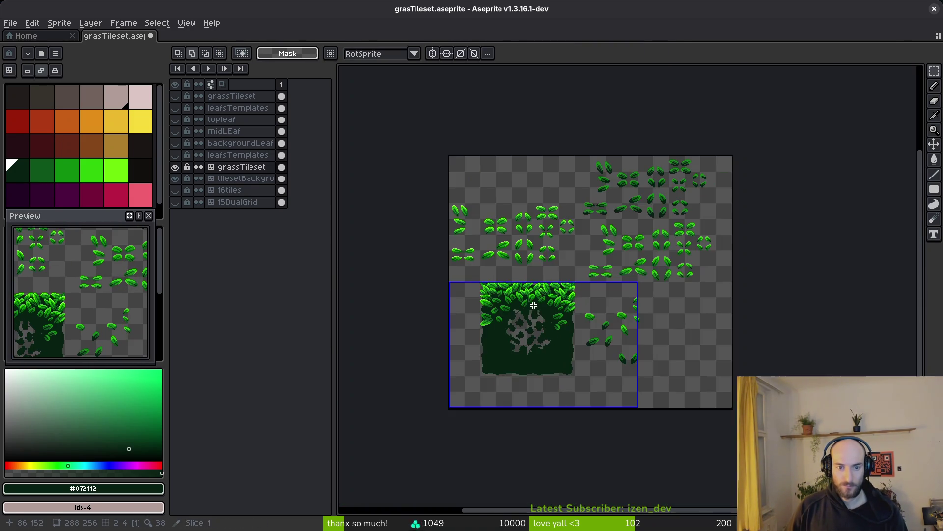
Copy a flat template leaf and paste it onto the grass tile
scroll(543, 301, "up", 2)
scroll(632, 253, "up", 1)
scroll(719, 174, "up", 1)
scroll(609, 301, "down", 1)
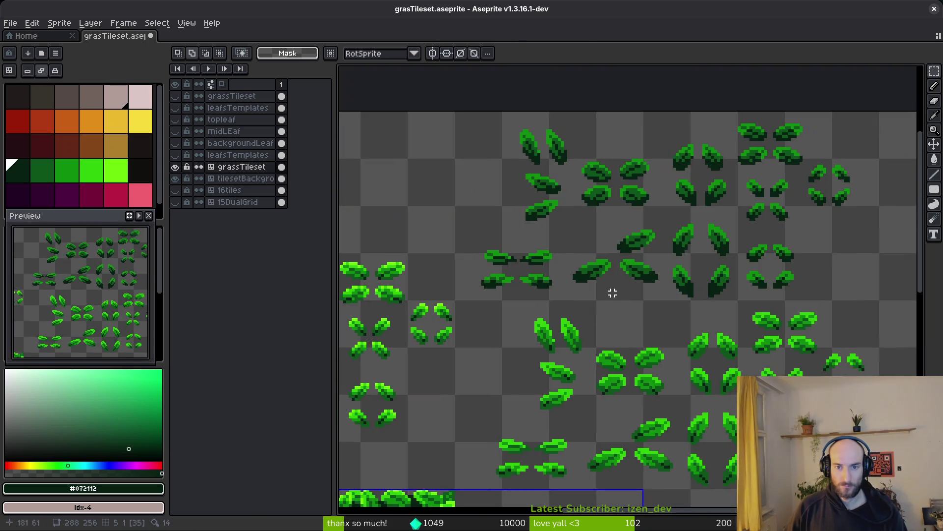
scroll(499, 255, "up", 2)
scroll(460, 228, "up", 2)
left_click_drag(564, 255, 599, 273)
key("ctrl+c")
scroll(589, 280, "down", 2)
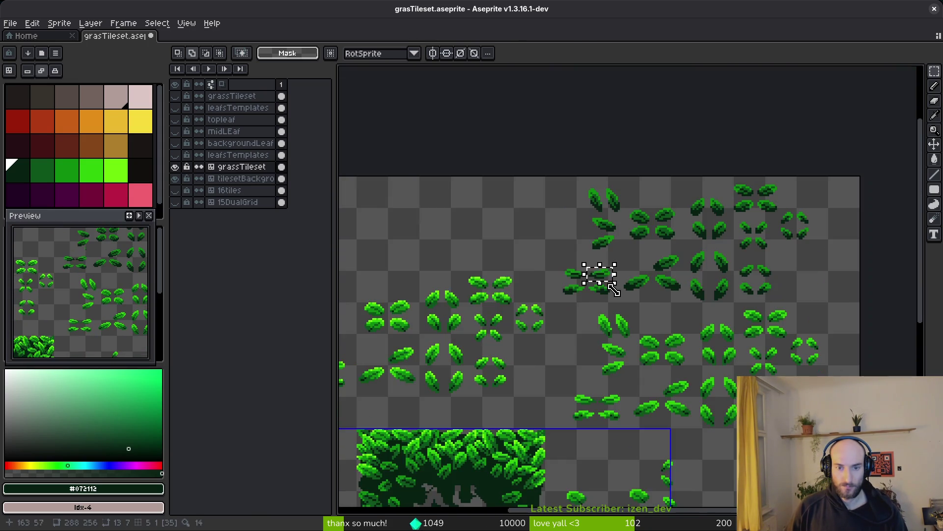
scroll(594, 273, "up", 2)
key("ctrl+v")
mouse_move(845, 291)
left_mouse_down()
mouse_move(736, 316)
mouse_move(511, 304)
mouse_move(549, 301)
left_mouse_up()
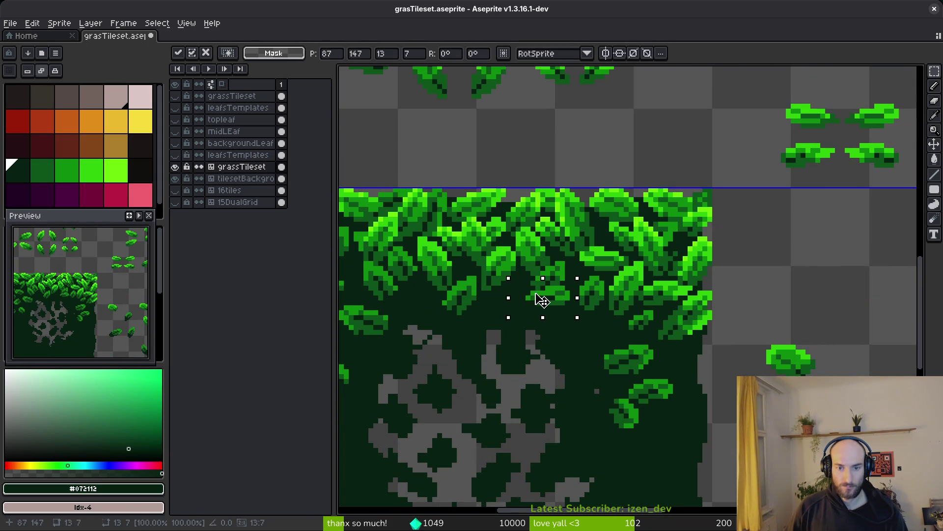
key("Return")
Copy the bottom-right group of leaves and paste a duplicate
scroll(511, 319, "down", 2)
scroll(613, 308, "right", 3)
scroll(734, 251, "up", 3)
scroll(751, 205, "up", 1)
left_click_drag(685, 210, 827, 341)
scroll(820, 339, "down", 2)
key("ctrl+c")
scroll(441, 399, "down", 3)
scroll(532, 242, "up", 5)
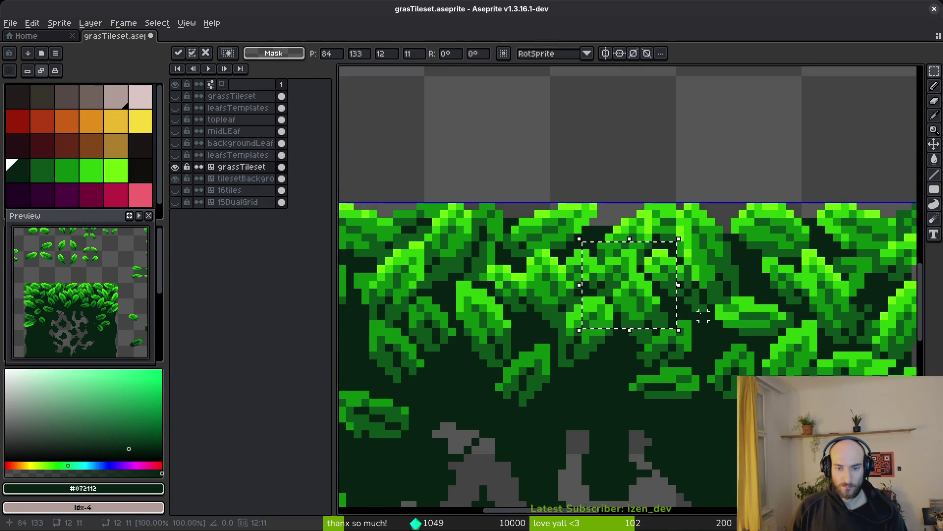
key("ctrl+v")
Move the pasted leaves up and right onto the tile and commit them
mouse_move(708, 372)
left_mouse_down()
mouse_move(722, 404)
mouse_move(706, 435)
mouse_move(690, 375)
left_mouse_up()
scroll(691, 375, "down", 3)
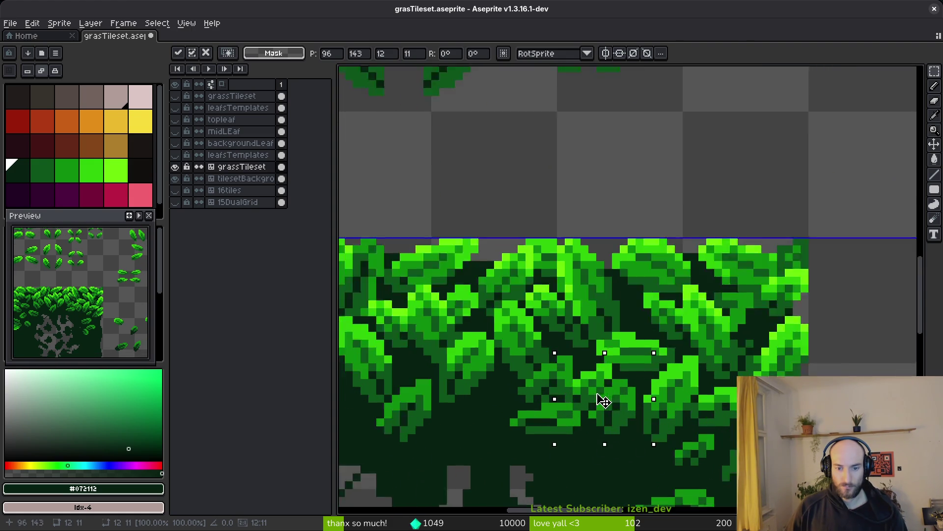
mouse_move(603, 401)
left_mouse_down()
mouse_move(742, 98)
mouse_move(736, 126)
left_mouse_up()
scroll(657, 227, "down", 4)
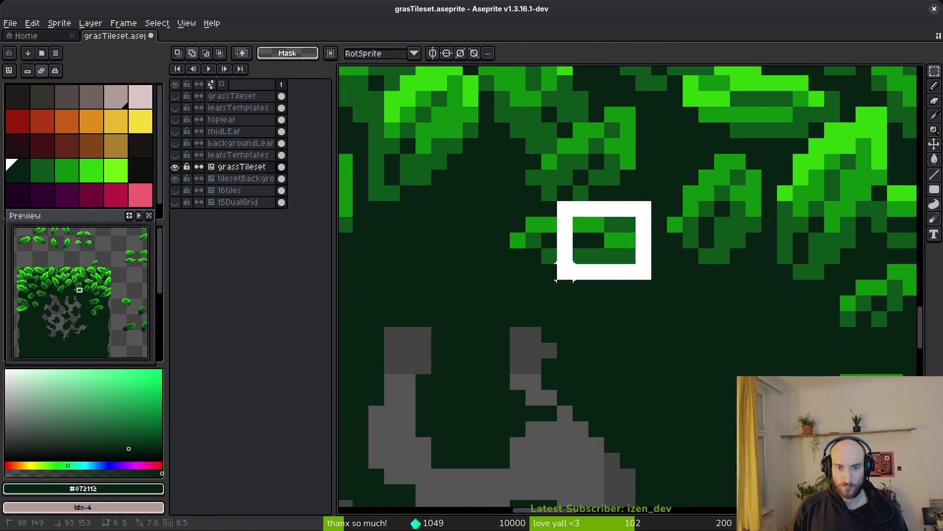
scroll(619, 232, "down", 2)
scroll(545, 321, "up", 2)
left_click_drag(545, 320, 564, 275)
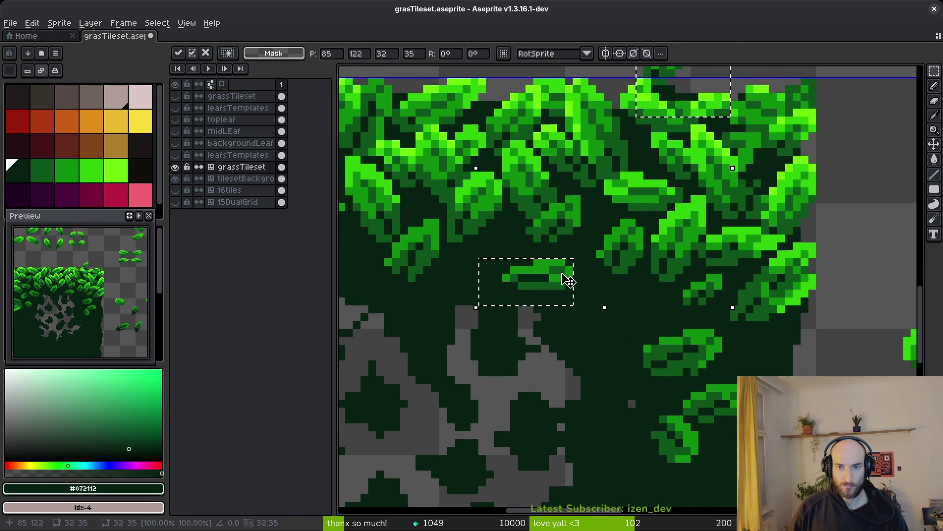
key("Return")
Rearrange several small leaves lower onto the tile, including the far-right one, then deselect
scroll(564, 276, "up", 3)
left_click_drag(604, 131, 862, 315)
left_click(557, 374)
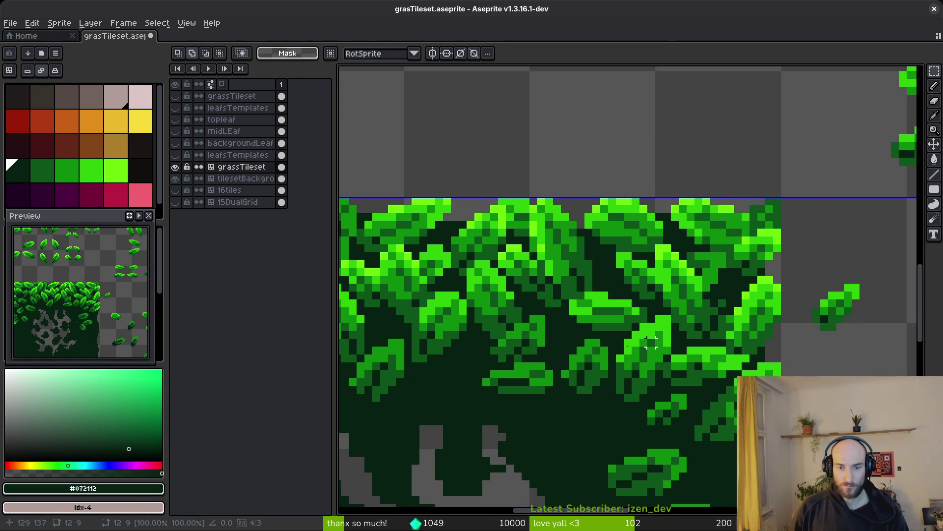
left_click_drag(557, 358, 462, 406)
left_click_drag(507, 385, 458, 407)
left_click_drag(817, 259, 880, 333)
mouse_move(826, 312)
left_mouse_down()
mouse_move(584, 427)
mouse_move(560, 371)
mouse_move(562, 344)
left_mouse_up()
mouse_move(417, 379)
left_mouse_down()
mouse_move(421, 390)
mouse_move(533, 432)
mouse_move(541, 386)
mouse_move(529, 386)
left_mouse_up()
key("ctrl+d")
Move a selected leaf into the dark grass area and commit it
scroll(563, 378, "down", 2)
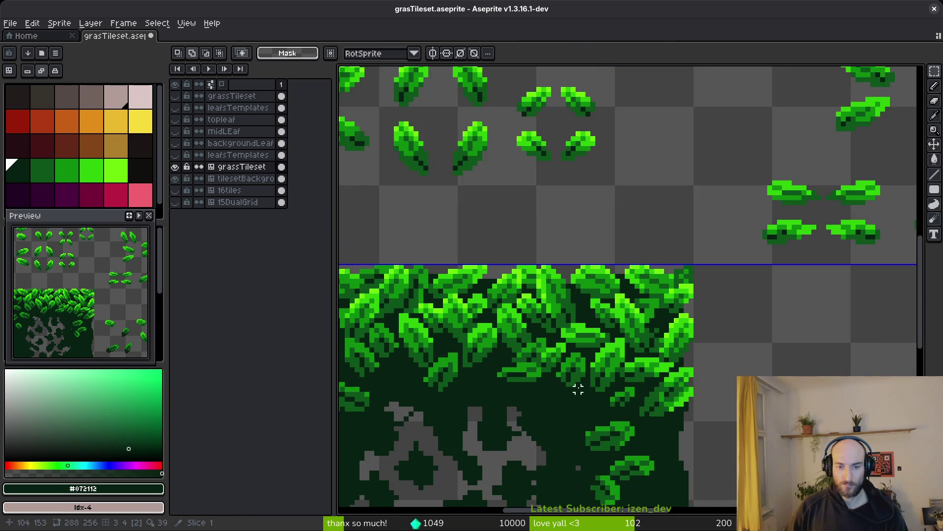
scroll(579, 388, "down", 2)
scroll(622, 371, "up", 3)
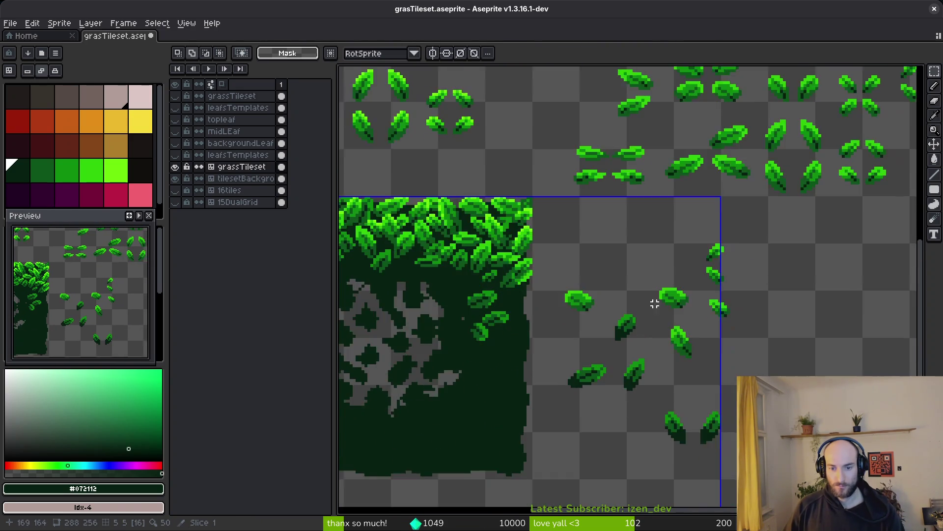
scroll(680, 409, "down", 3)
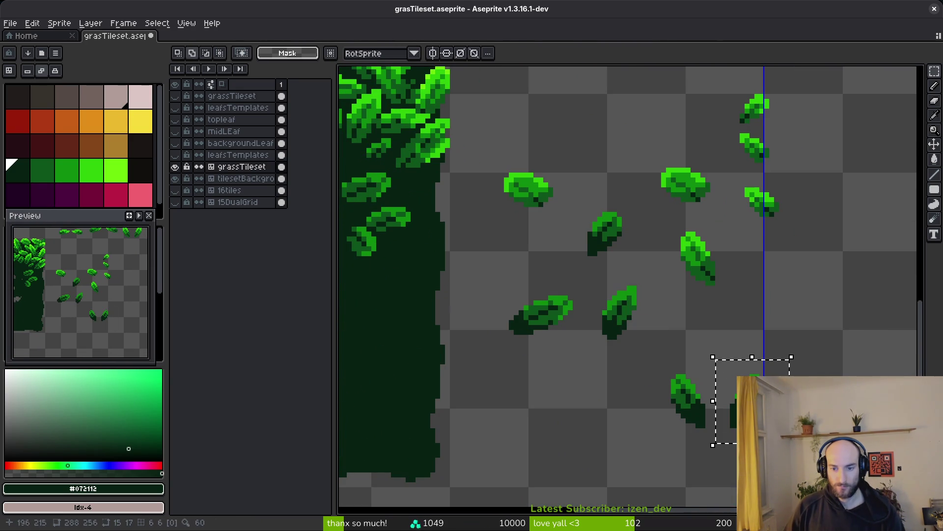
mouse_move(746, 417)
left_mouse_down()
mouse_move(466, 294)
mouse_move(596, 378)
mouse_move(585, 266)
mouse_move(593, 250)
mouse_move(481, 243)
mouse_move(502, 230)
left_mouse_up()
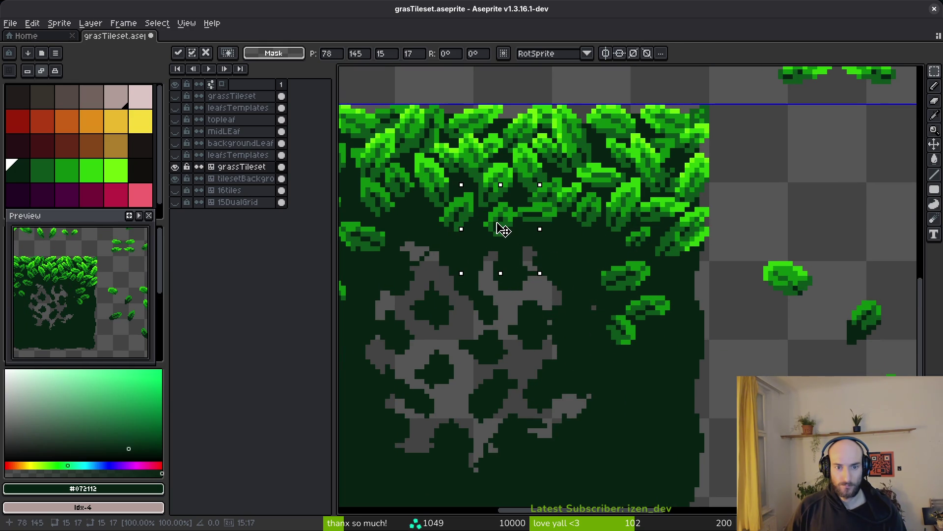
key("Return")
Copy a template leaf down into the leafy area of the tile
scroll(570, 279, "down", 3)
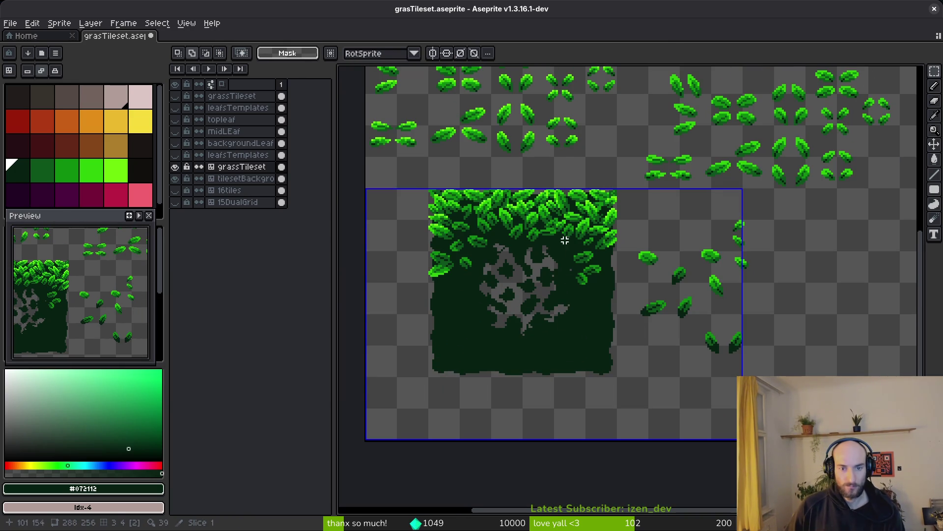
scroll(585, 167, "up", 2)
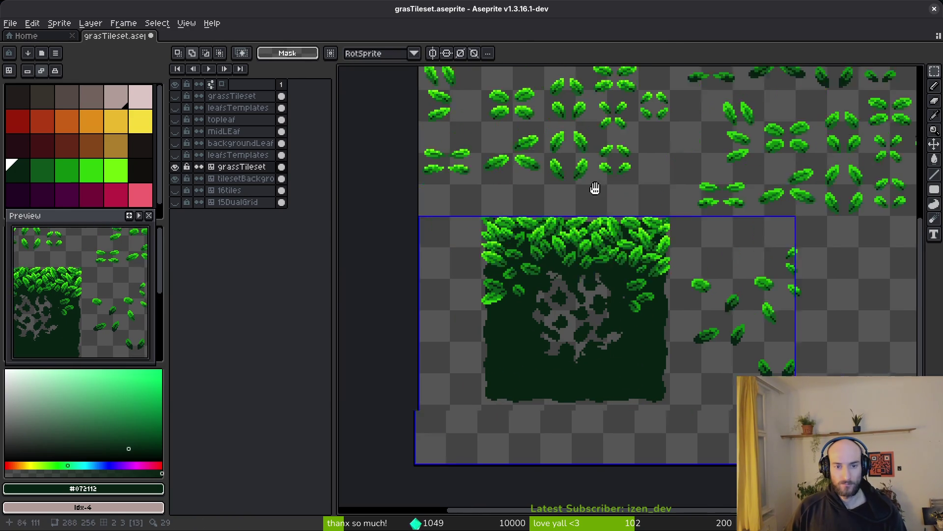
scroll(600, 192, "up", 1)
mouse_move(603, 175)
left_mouse_down()
mouse_move(617, 189)
mouse_move(598, 170)
mouse_move(474, 375)
mouse_move(480, 358)
left_mouse_up()
left_click(552, 313)
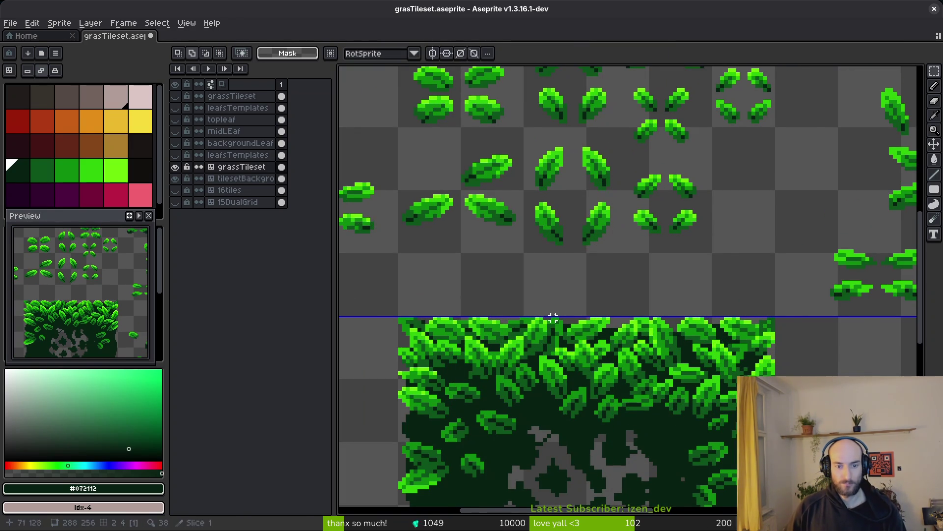
Bring the second template leaf down onto the grass tile and commit it
scroll(549, 327, "down", 2)
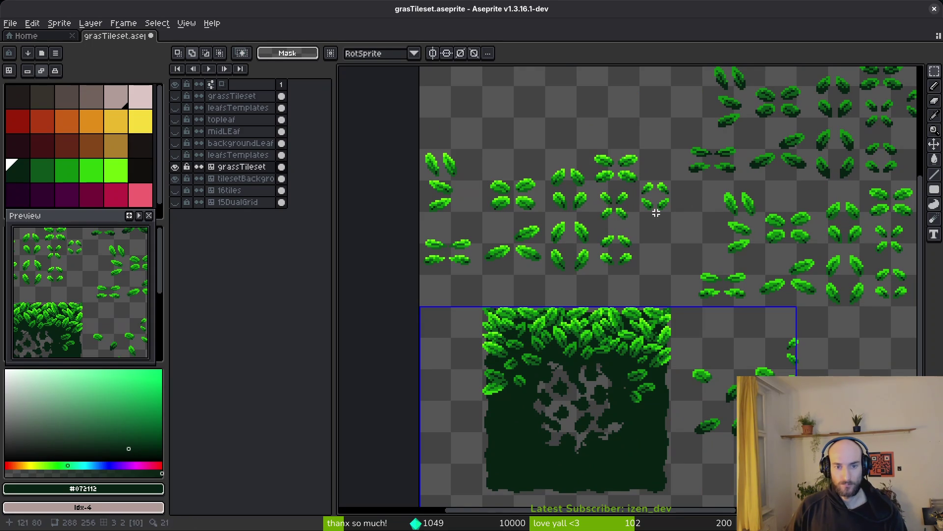
scroll(471, 210, "up", 2)
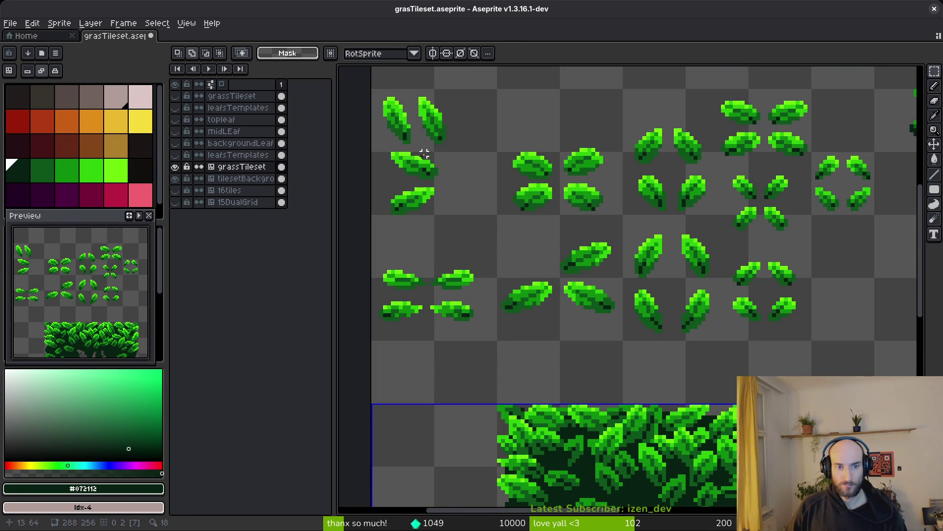
left_click_drag(431, 114, 458, 146)
mouse_move(375, 90)
left_mouse_down()
mouse_move(408, 134)
mouse_move(393, 111)
mouse_move(552, 409)
mouse_move(553, 427)
left_mouse_up()
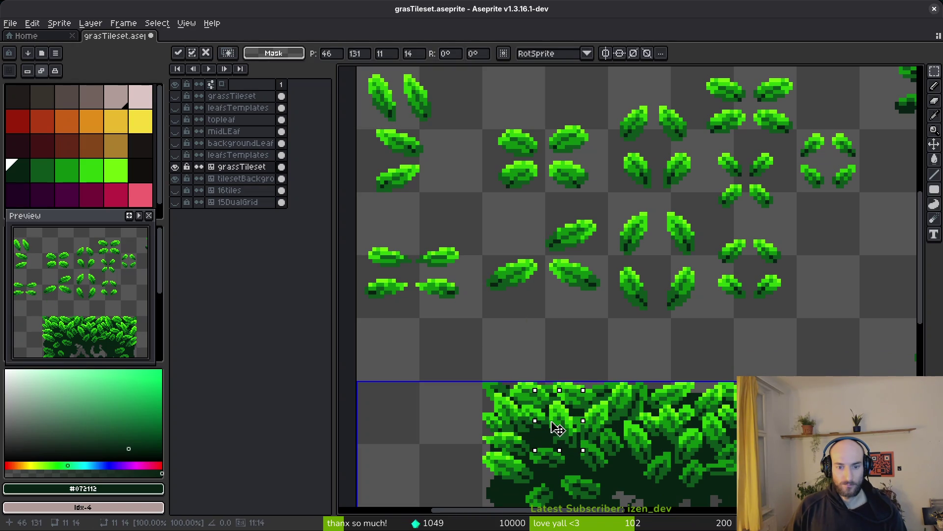
key("Return")
Delete an unwanted block of leaves and paste a leaf at the canvas left edge
left_click_drag(600, 324, 571, 241)
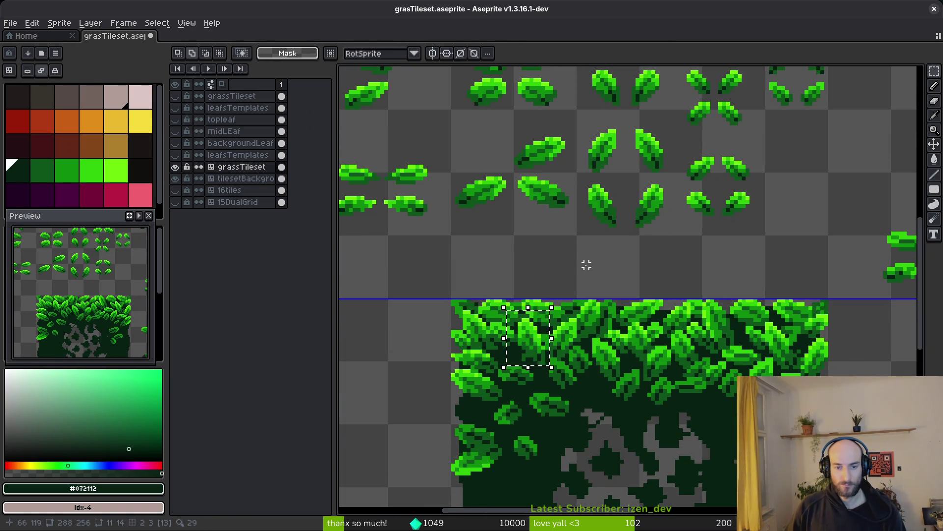
key("Delete")
key("ctrl+v")
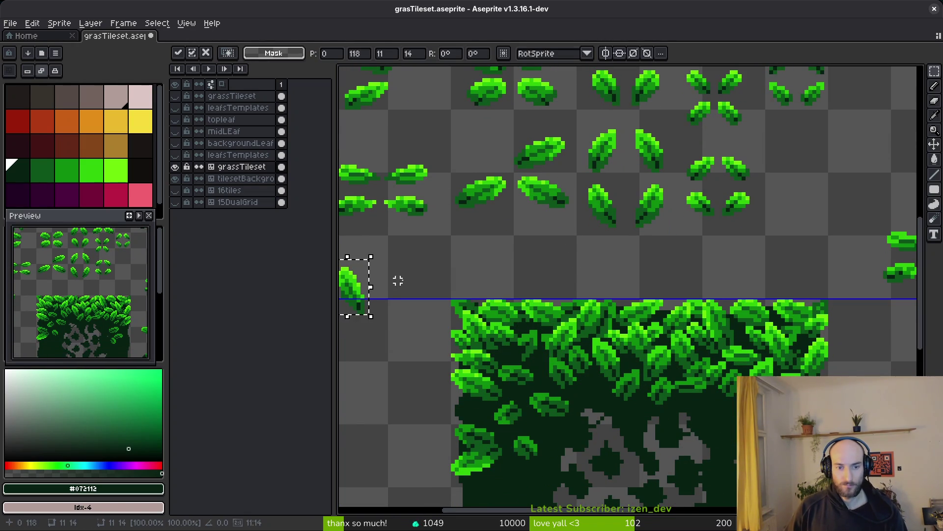
scroll(492, 324, "up", 3)
Move the lone leaf into the bush, then undo that transformation
key("e")
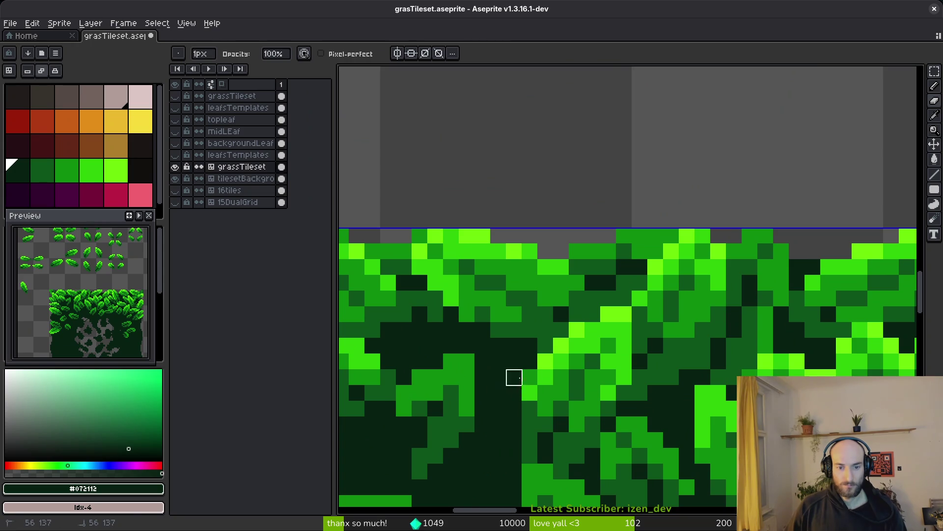
scroll(513, 393, "down", 4)
key("m")
mouse_move(433, 219)
left_mouse_down()
mouse_move(459, 270)
mouse_move(678, 358)
mouse_move(685, 339)
left_mouse_up()
key("e")
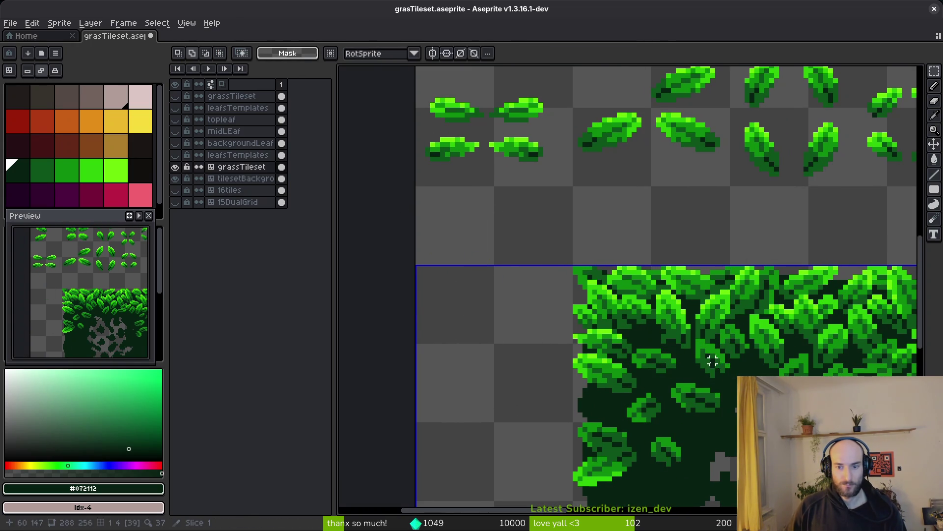
scroll(669, 344, "up", 2)
key("ctrl+z")
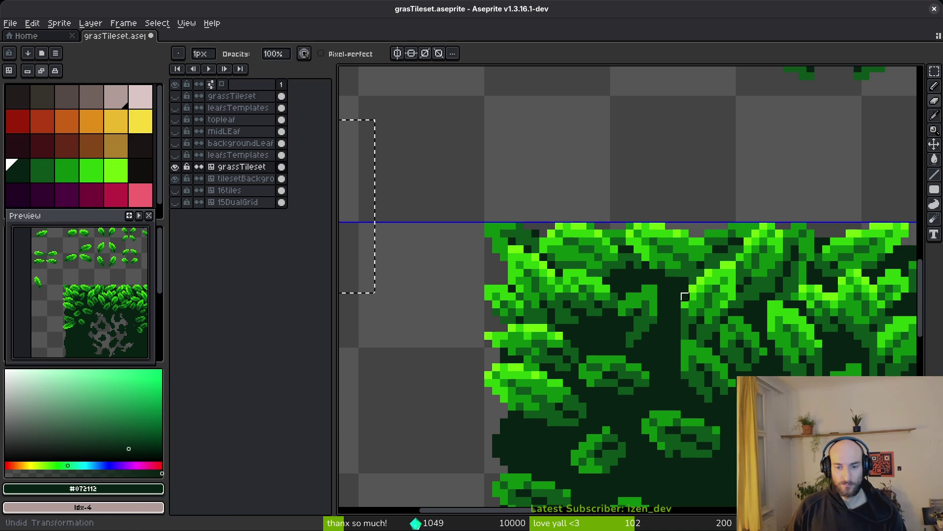
Undo one more change and sample the mid green #0e8b0e from a leaf
left_click_drag(473, 241, 670, 248)
scroll(670, 249, "down", 2)
key("ctrl+z")
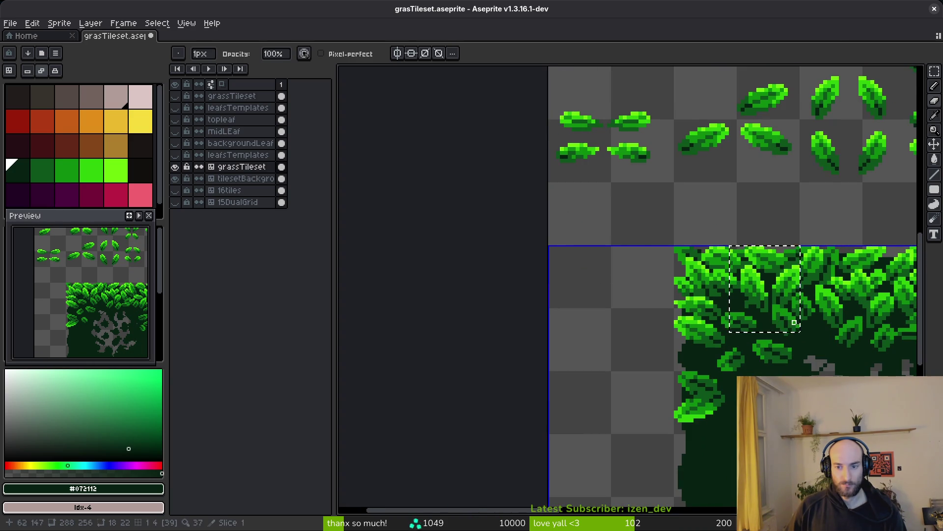
scroll(580, 302, "up", 4)
left_click(467, 244, "alt")
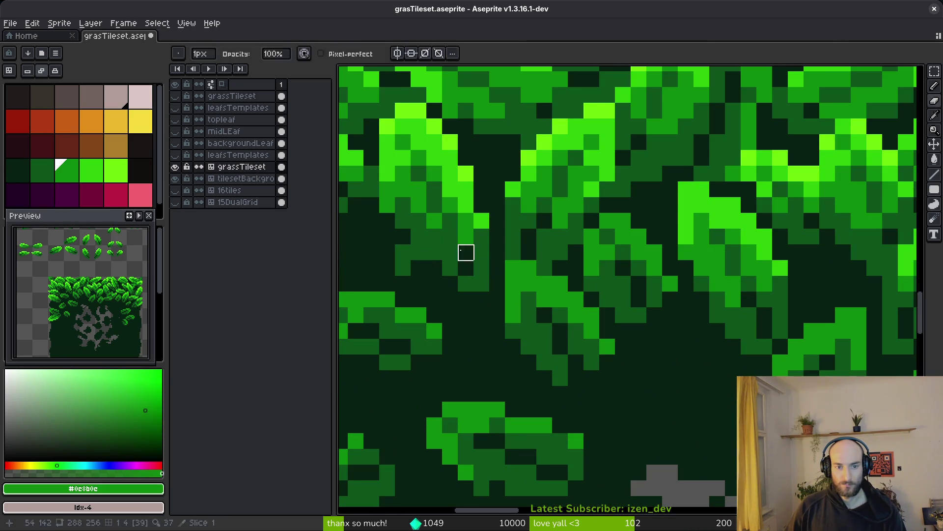
Pick the dark ground and leaf greens from the tile, then save the tileset
left_click(463, 265, "alt")
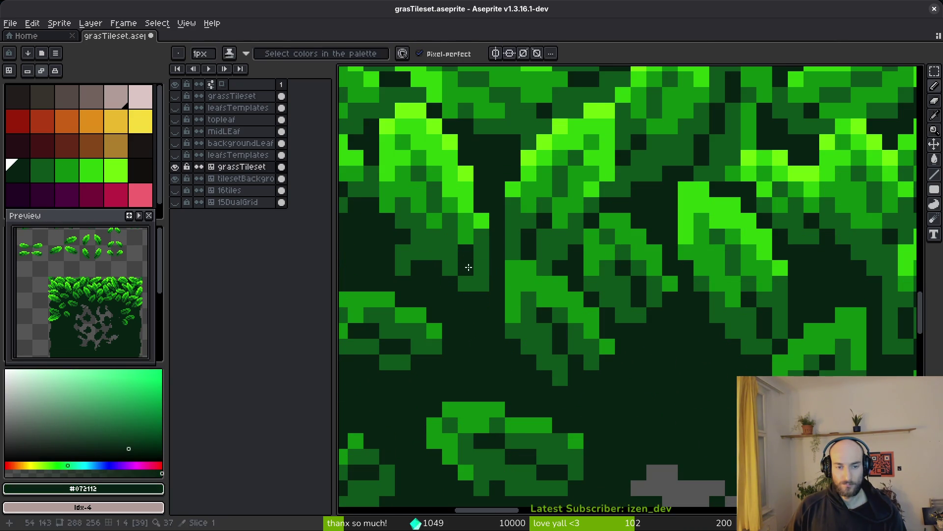
left_click(446, 242, "alt")
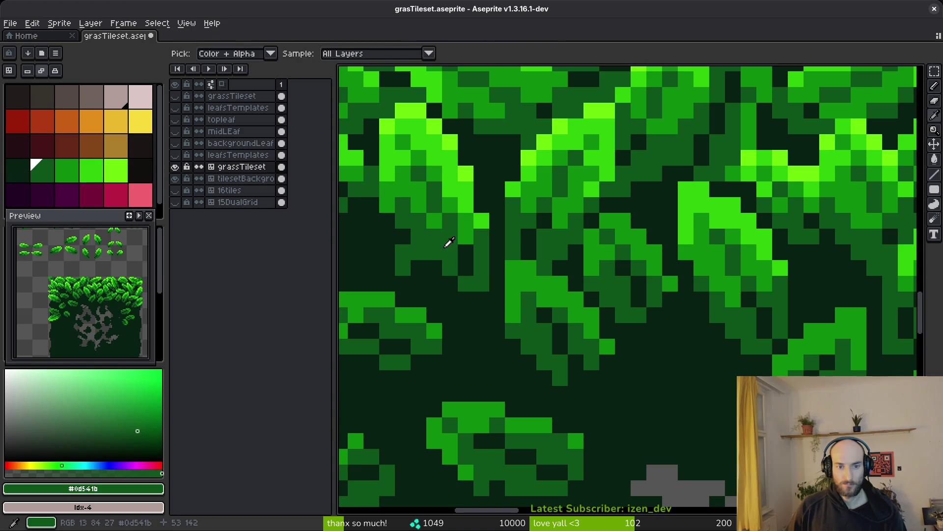
scroll(469, 270, "down", 1)
key("e")
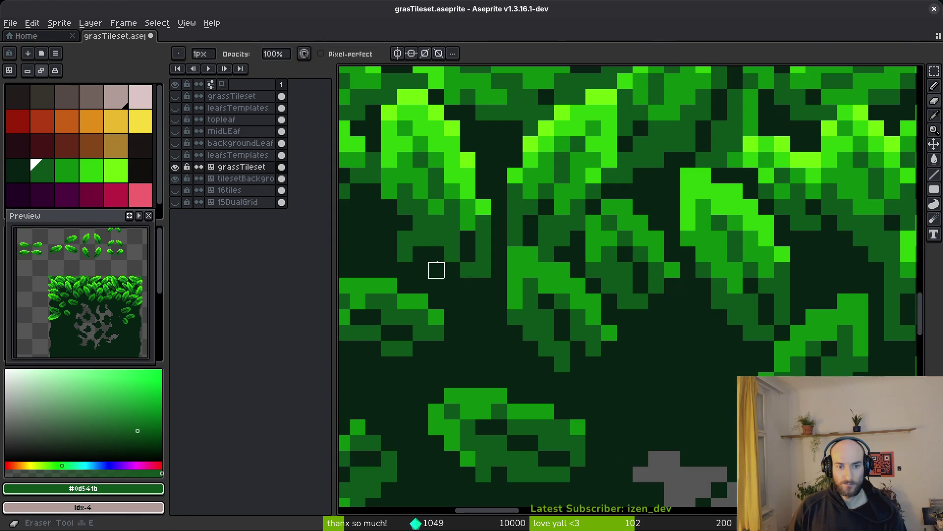
key("b")
scroll(614, 318, "down", 8)
key("ctrl+s")
With the Eyedropper, sample mid green #0e8b0e, then darker green #0d541b from the canvas
scroll(614, 318, "up", 1)
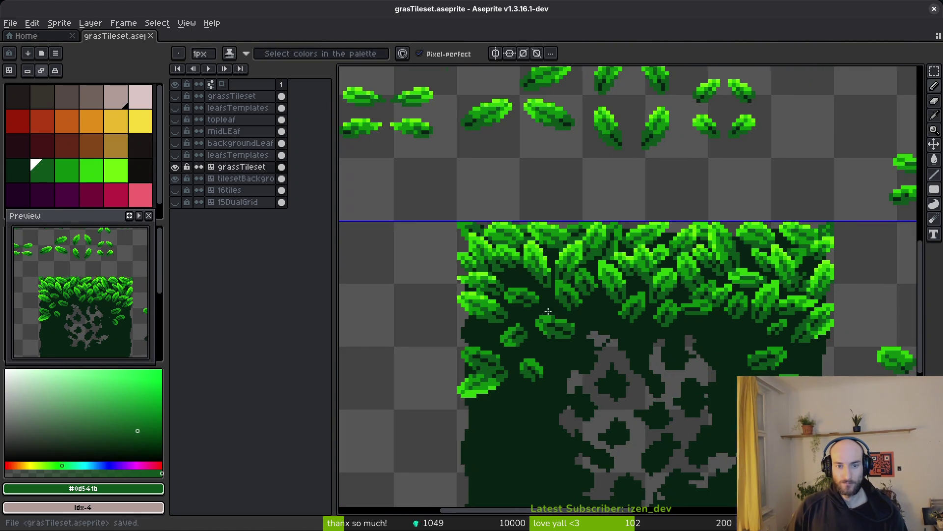
scroll(465, 162, "up", 5)
key("e")
scroll(529, 196, "down", 5)
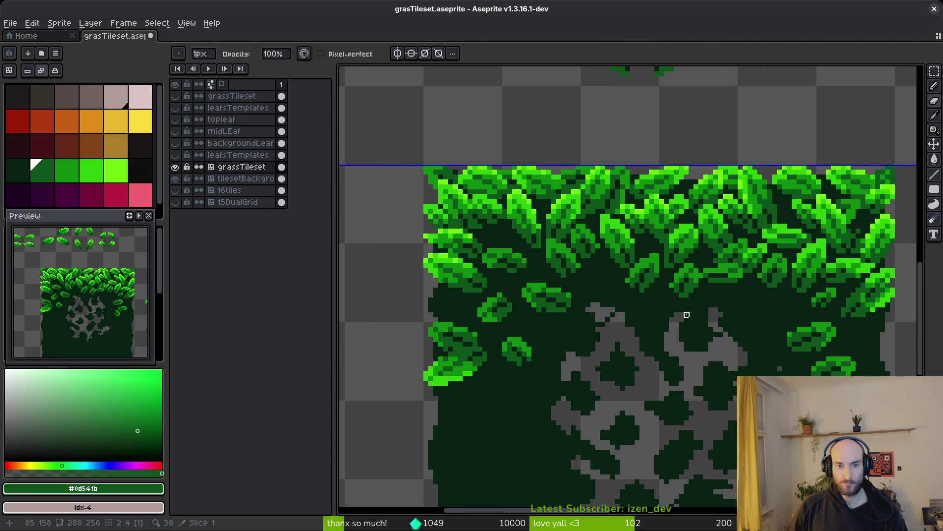
scroll(692, 315, "up", 2)
key("i")
left_click(417, 131, "alt")
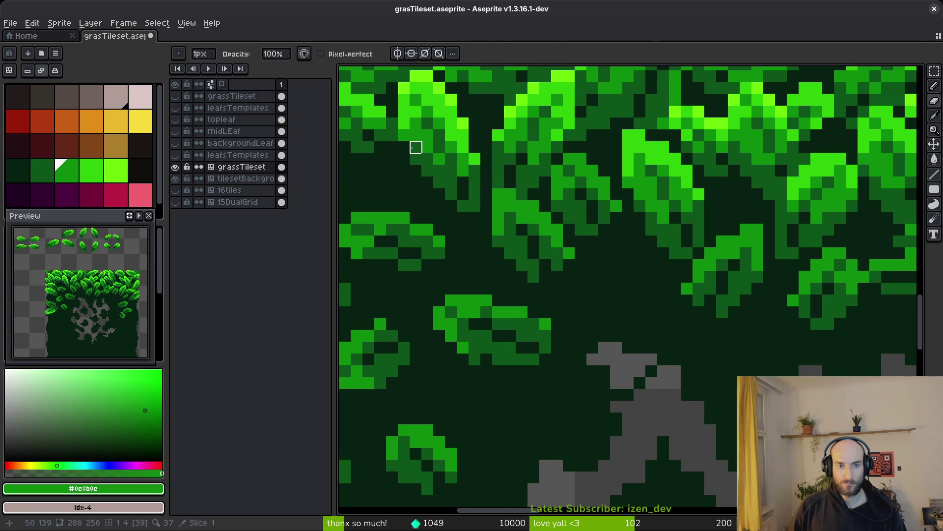
scroll(425, 156, "down", 3)
scroll(411, 136, "up", 4)
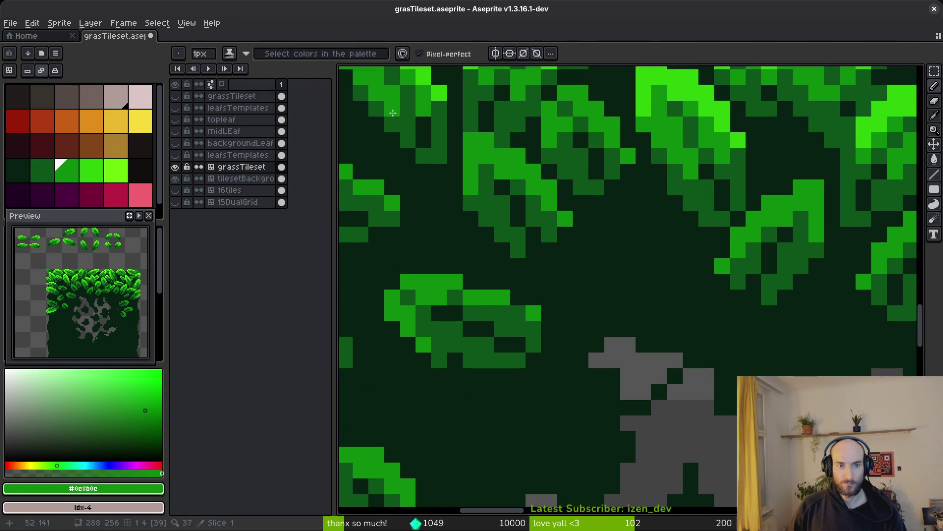
left_click(420, 127, "alt")
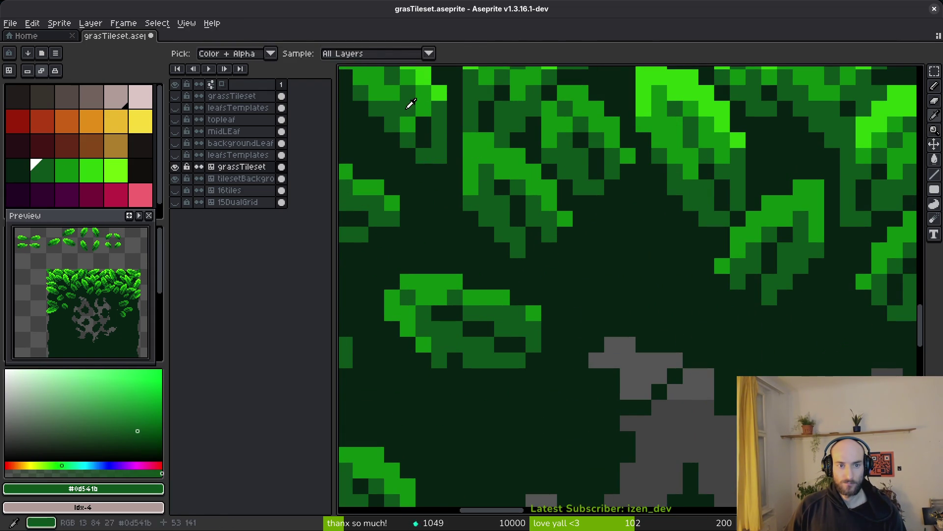
scroll(434, 142, "down", 3)
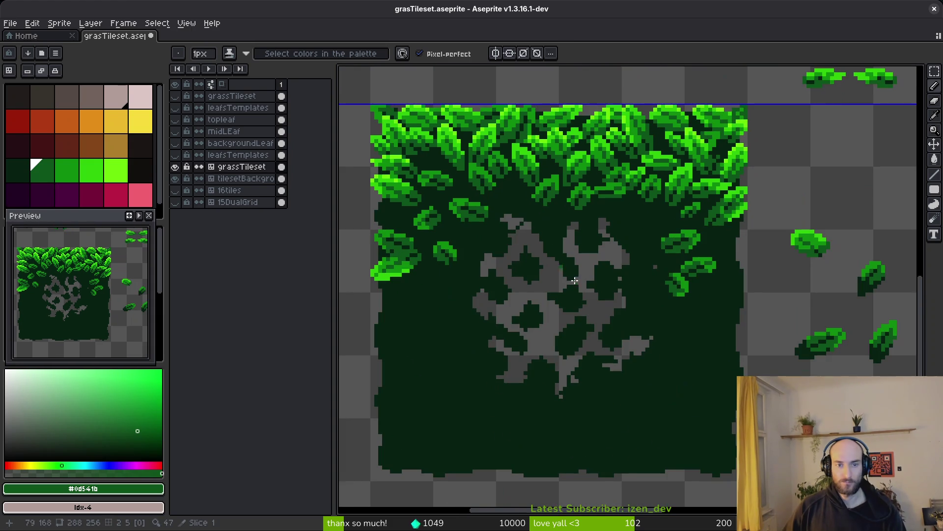
Marquee-select a loose leaf on the right and drag it toward the tile's left foliage
scroll(483, 139, "up", 3)
scroll(506, 238, "down", 3)
scroll(464, 162, "up", 3)
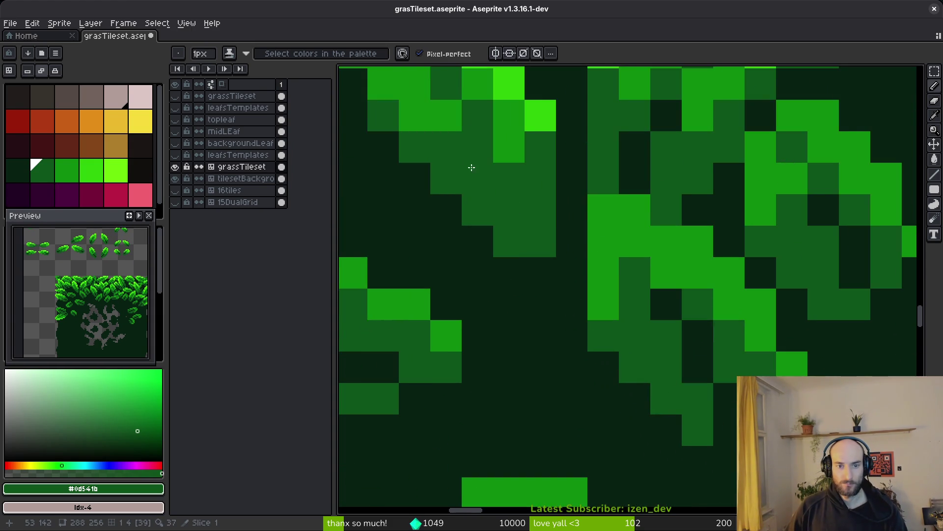
scroll(634, 276, "down", 3)
scroll(775, 290, "right", 3)
scroll(700, 273, "up", 2)
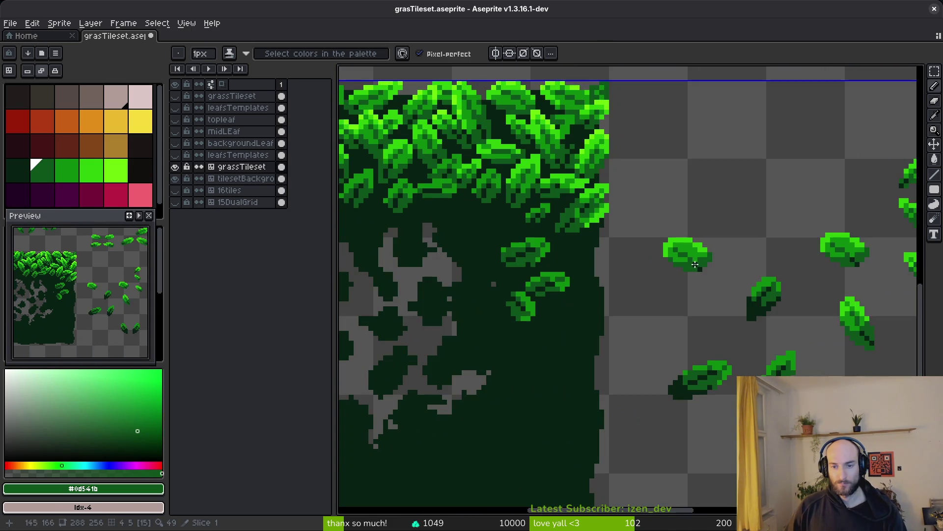
key("m")
left_click_drag(644, 215, 709, 275)
mouse_move(797, 227)
left_mouse_down()
mouse_move(867, 279)
mouse_move(609, 236)
mouse_move(623, 320)
mouse_move(484, 285)
mouse_move(463, 238)
mouse_move(432, 244)
mouse_move(530, 270)
mouse_move(658, 276)
mouse_move(529, 229)
mouse_move(490, 231)
mouse_move(492, 216)
mouse_move(506, 218)
mouse_move(496, 213)
mouse_move(524, 248)
mouse_move(490, 243)
left_mouse_up()
scroll(624, 320, "down", 2)
scroll(477, 266, "up", 2)
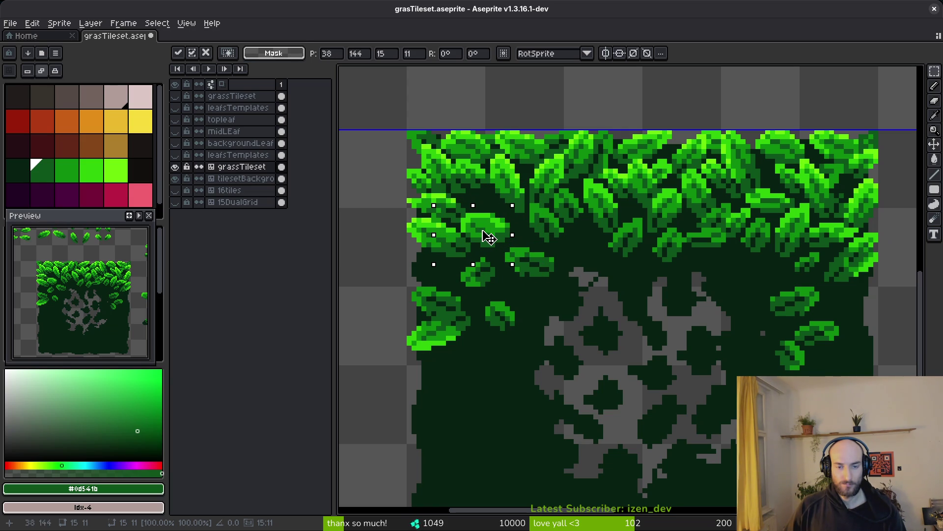
Commit the moved leaf in place on the left foliage
key("Return")
scroll(555, 250, "down", 2)
scroll(801, 290, "right", 3)
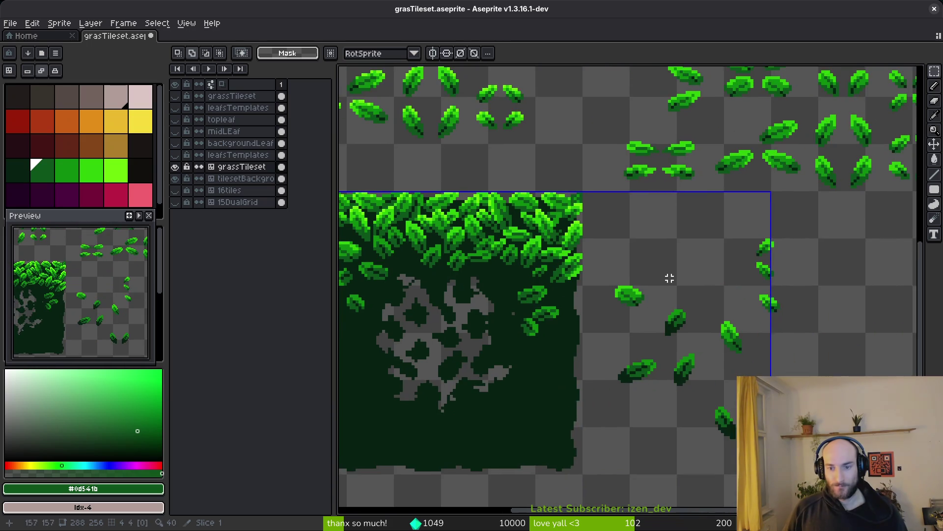
scroll(663, 293, "down", 1)
scroll(688, 221, "right", 3)
scroll(761, 119, "up", 4)
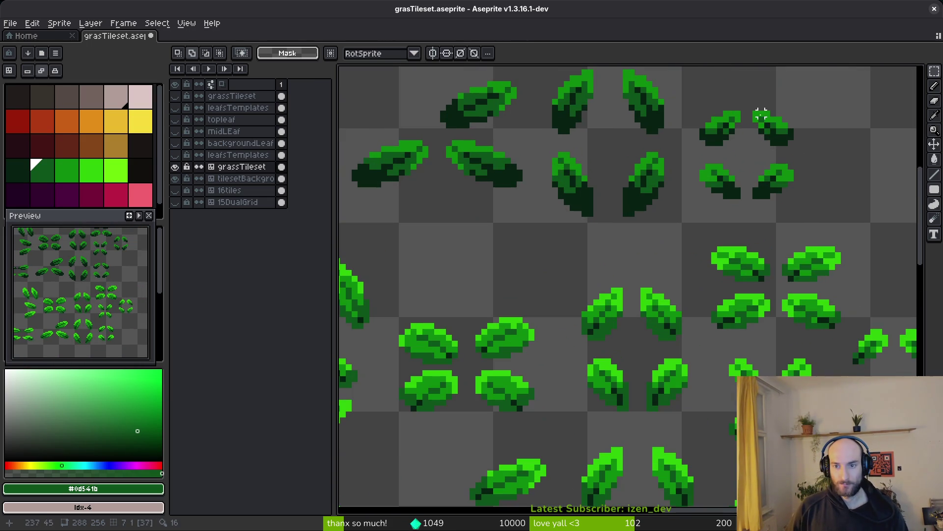
scroll(766, 118, "down", 2)
scroll(703, 263, "down", 2)
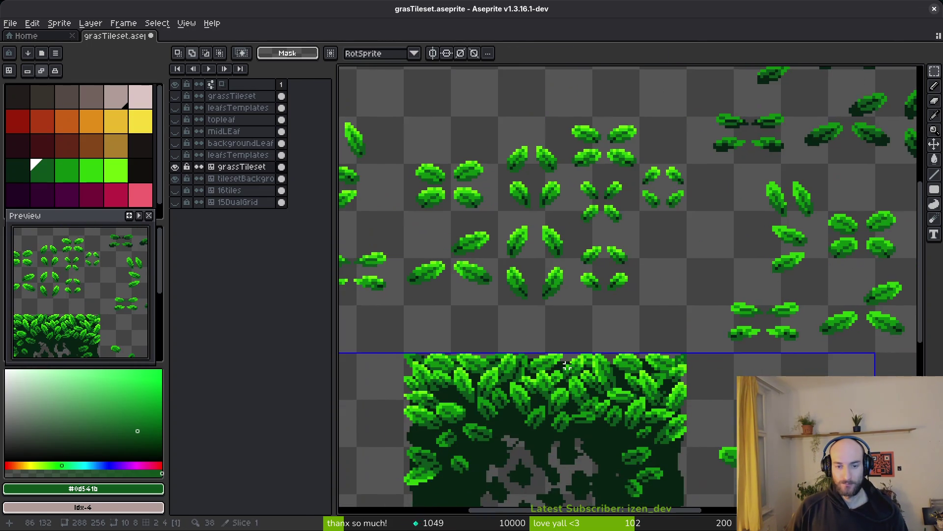
Lift a small leaf with Ctrl+T and place it in the big tile's top row
key("ctrl+t")
scroll(703, 263, "up", 2)
scroll(674, 190, "down", 4)
mouse_move(670, 85)
left_mouse_down()
mouse_move(655, 151)
mouse_move(550, 273)
mouse_move(610, 280)
mouse_move(471, 243)
mouse_move(395, 122)
left_mouse_up()
scroll(559, 276, "up", 4)
scroll(564, 279, "up", 1)
key("Return")
scroll(459, 126, "up", 3)
mouse_move(387, 211)
left_mouse_down()
mouse_move(583, 206)
mouse_move(583, 227)
mouse_move(608, 208)
mouse_move(537, 227)
mouse_move(583, 205)
left_mouse_up()
Select another small leaf and move it into the big foliage, committing its position
key("b")
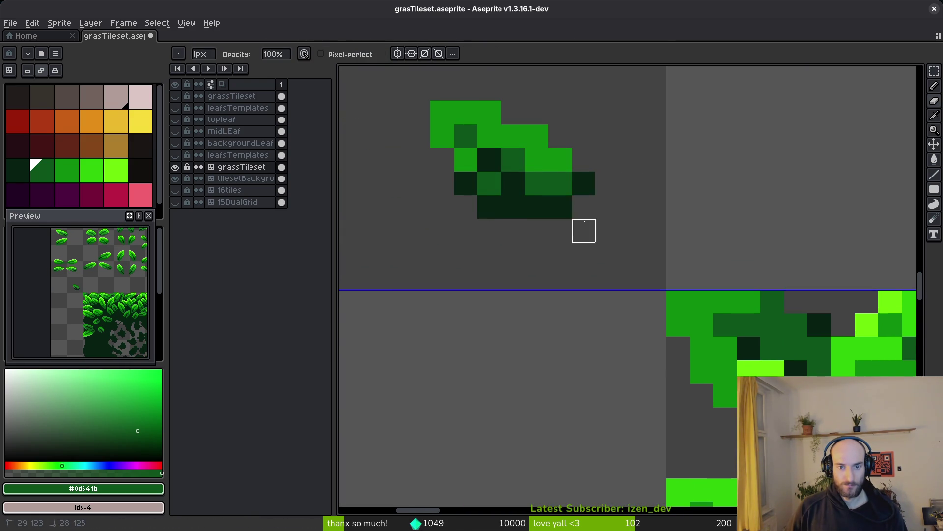
scroll(585, 206, "down", 4)
key("m")
left_click_drag(546, 176, 656, 232)
mouse_move(467, 179)
left_mouse_down()
mouse_move(821, 331)
mouse_move(576, 292)
left_mouse_up()
scroll(628, 305, "up", 3)
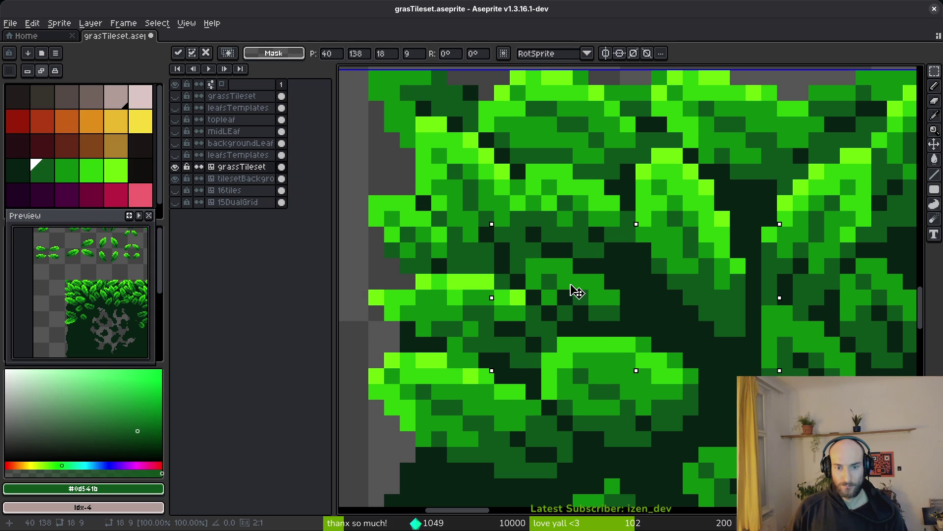
key("Return")
scroll(598, 291, "down", 5)
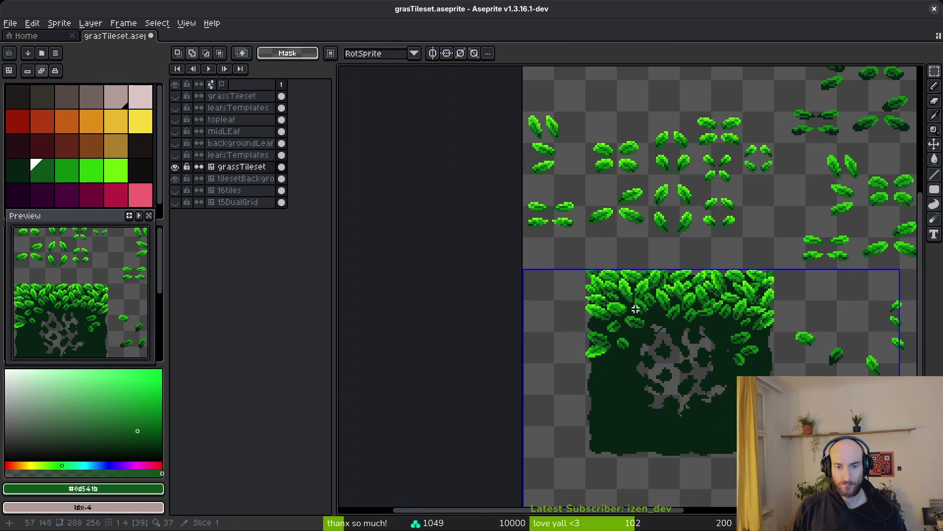
scroll(635, 311, "up", 4)
scroll(732, 190, "down", 2)
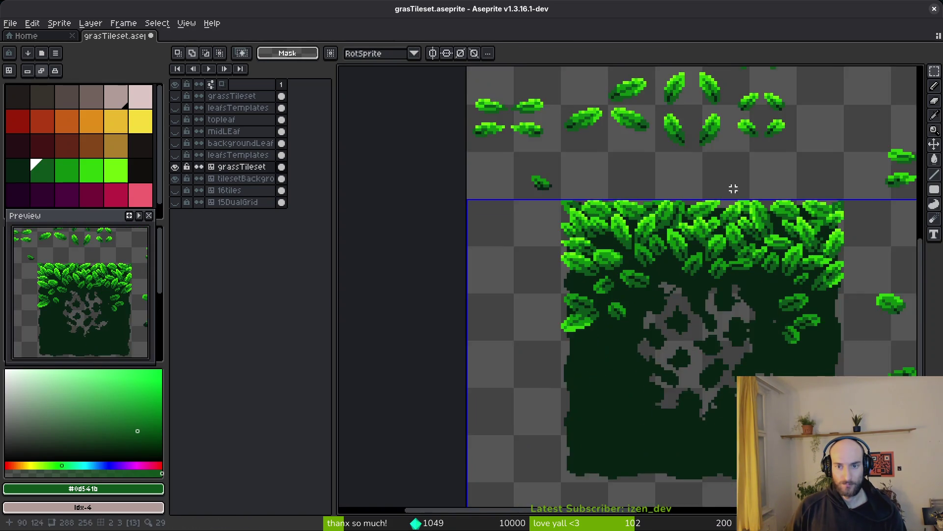
scroll(622, 293, "up", 5)
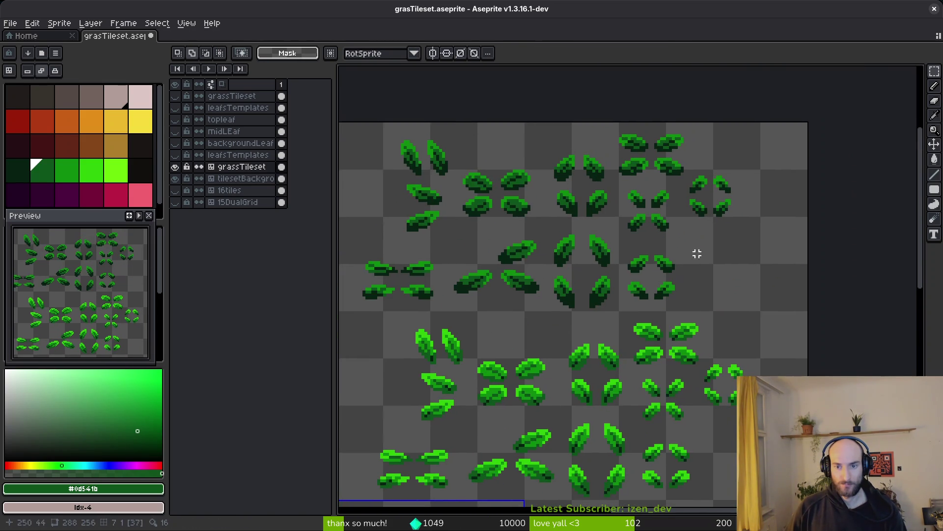
Undo the stray leaf-pixel and eraser edits to restore the right-hand leaf
scroll(699, 291, "up", 2)
key("b")
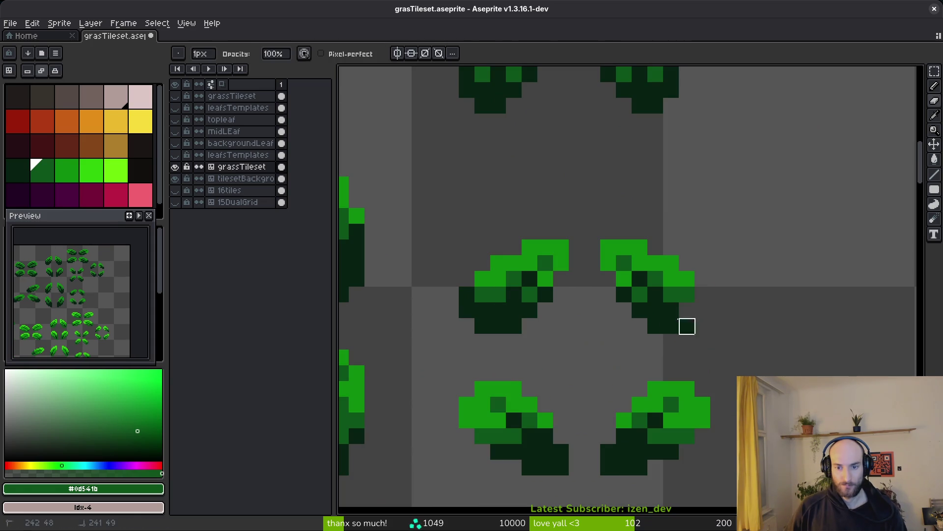
key("ctrl+z")
key("m")
left_click_drag(568, 194, 768, 327)
left_click_drag(590, 231, 610, 234)
key("ctrl+z")
key("ctrl+z")
key("ctrl+z")
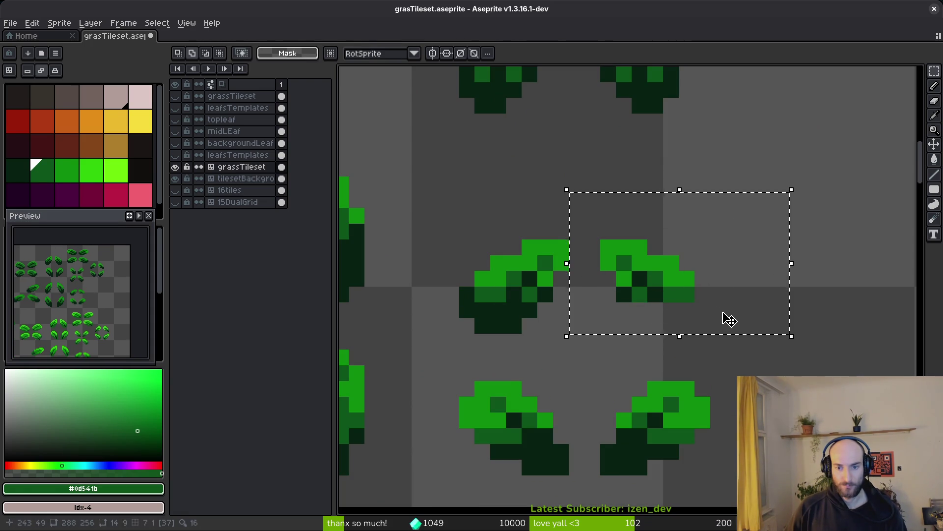
Select the small right-hand leaf, try shifting it down-left, then undo that move
left_click_drag(584, 208, 762, 341)
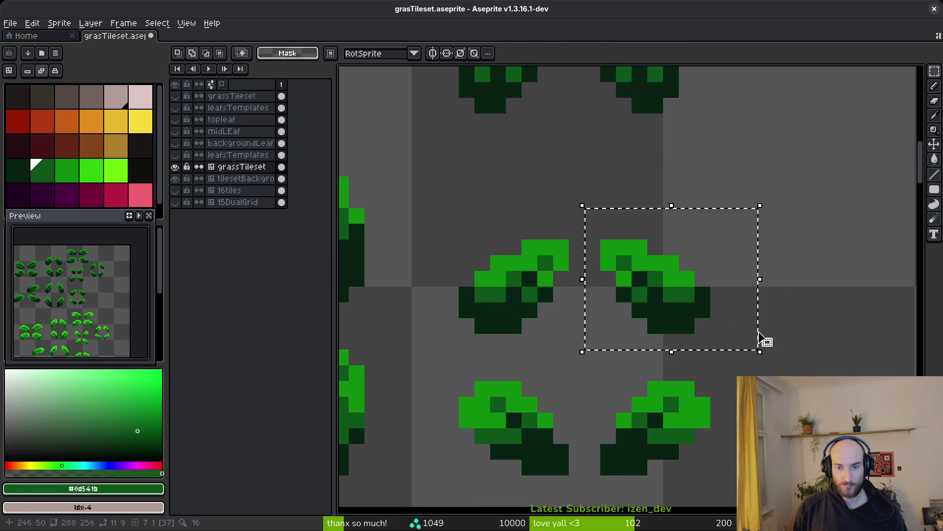
scroll(762, 341, "down", 4)
scroll(419, 325, "up", 5)
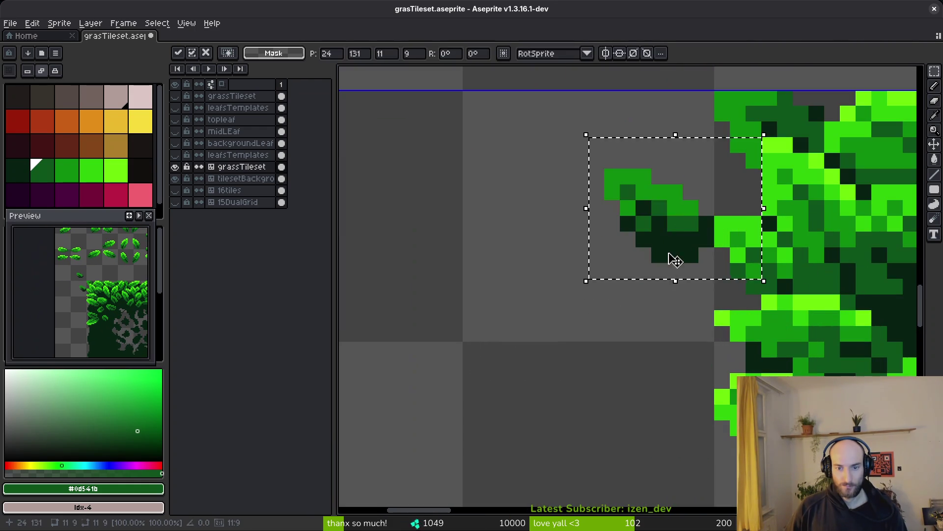
left_click_drag(674, 257, 548, 301)
scroll(548, 301, "up", 2)
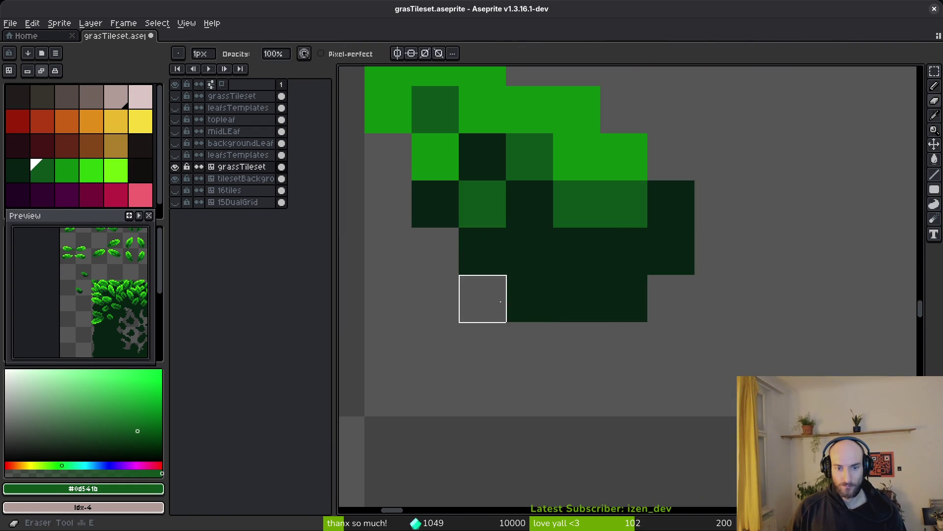
key("ctrl+z")
key("ctrl+z")
scroll(568, 216, "down", 3)
Move the small leaf into the dense foliage cluster near x 44, y 140 and commit it
left_click_drag(568, 216, 674, 270)
scroll(442, 294, "right", 3)
mouse_move(438, 265)
left_mouse_down()
mouse_move(786, 310)
mouse_move(742, 325)
mouse_move(746, 319)
mouse_move(748, 328)
left_mouse_up()
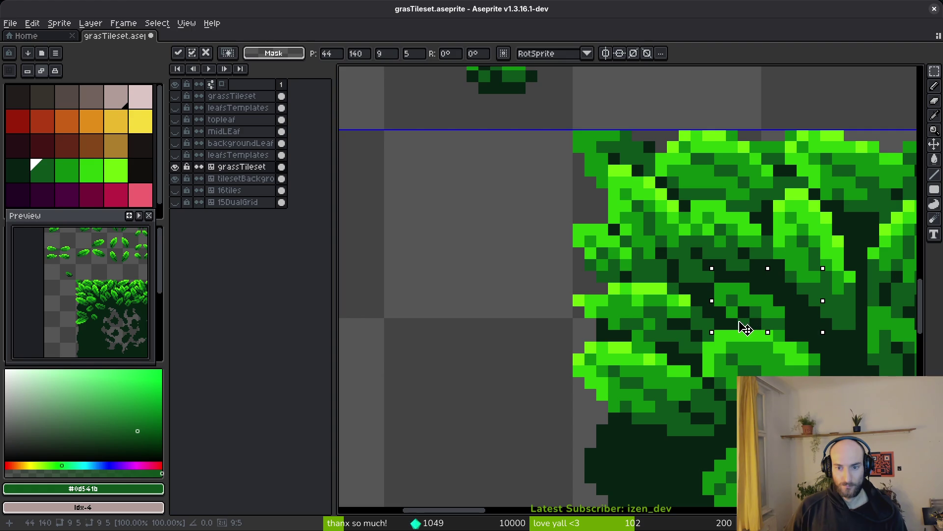
key("Return")
scroll(670, 344, "down", 3)
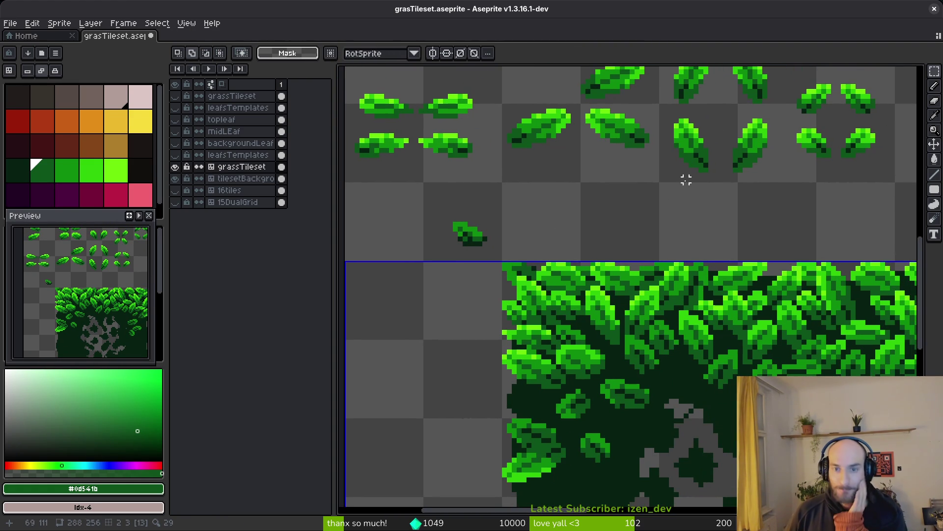
Pick a leaf from the leaf sheet and move it down onto the dark grass tile
scroll(701, 185, "down", 5)
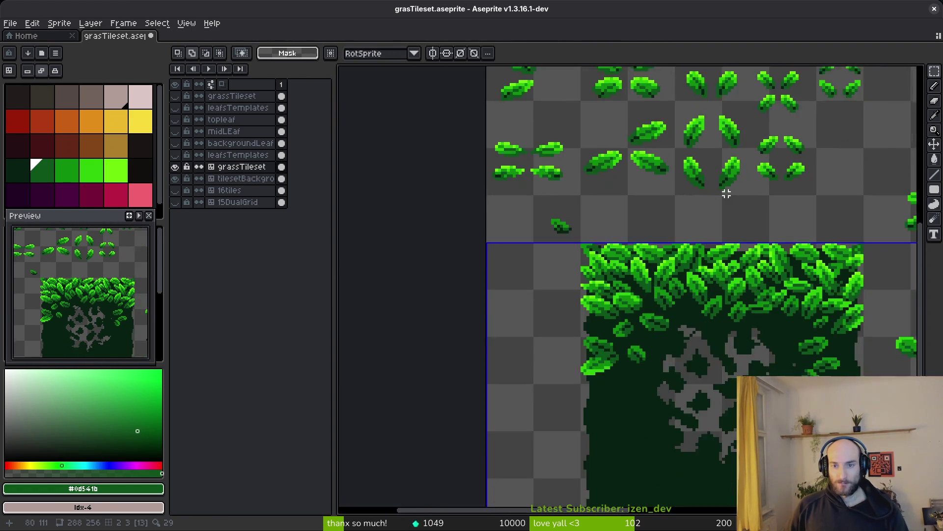
scroll(777, 288, "up", 3)
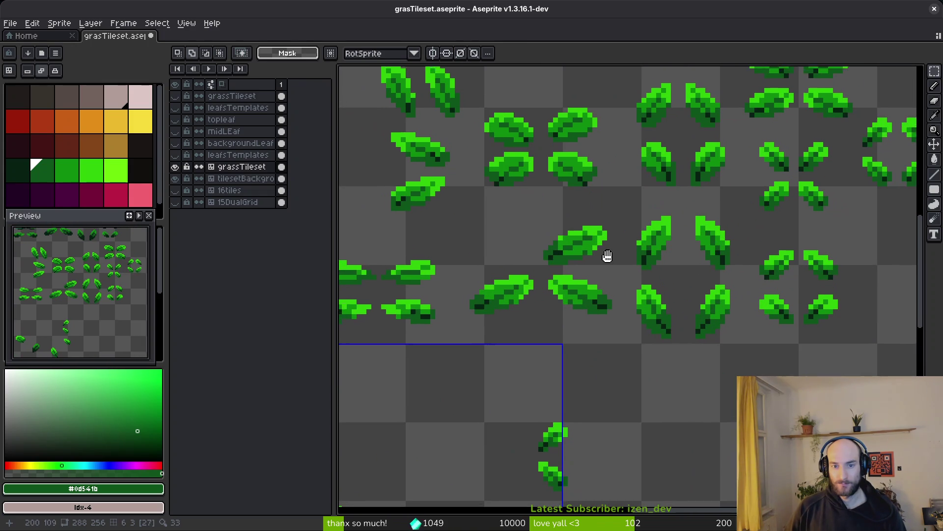
left_click_drag(607, 255, 614, 273)
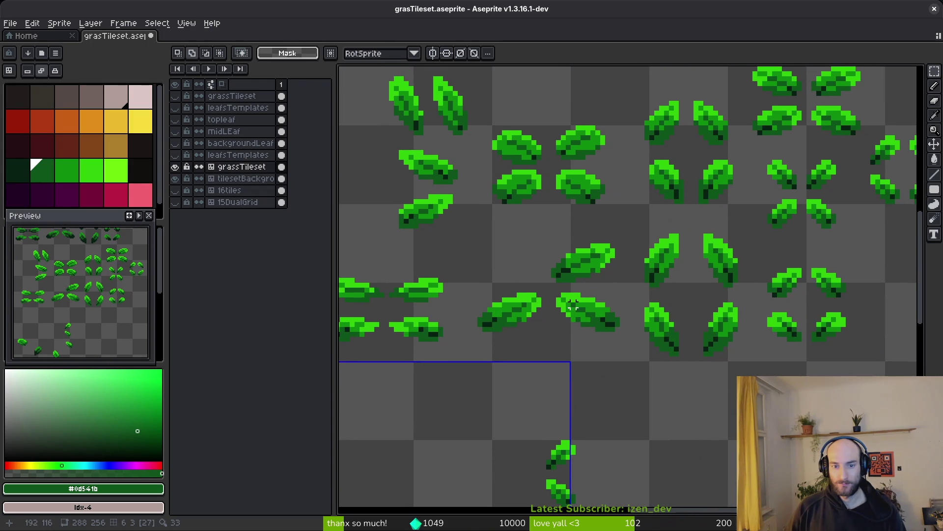
left_click_drag(478, 281, 543, 342)
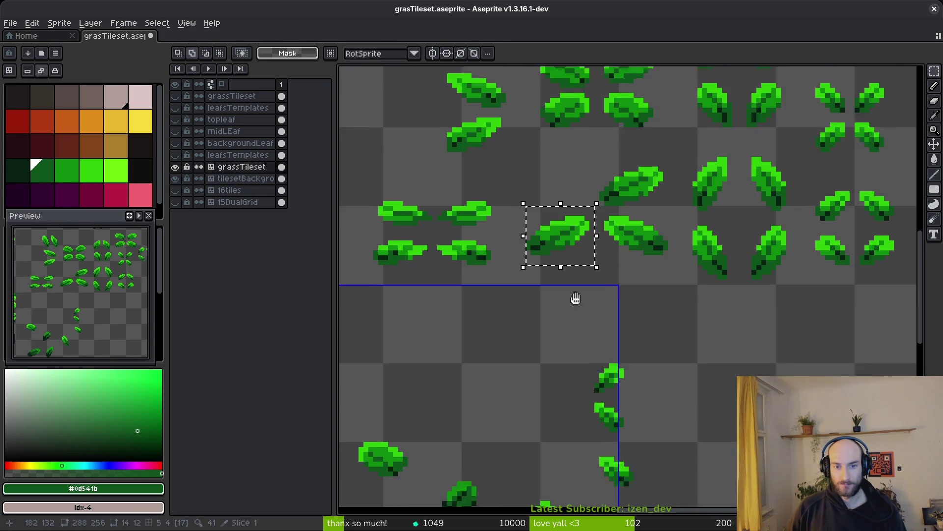
left_click_drag(598, 243, 531, 358)
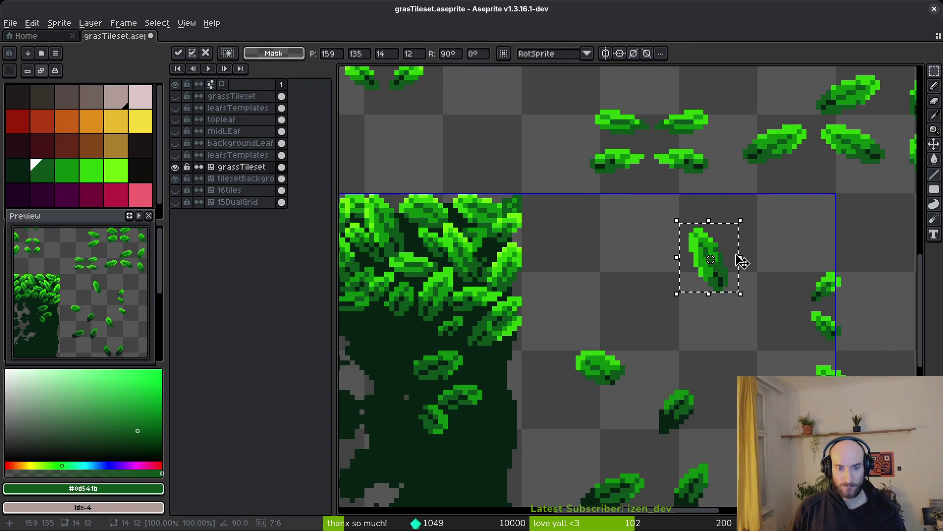
scroll(739, 259, "down", 2)
mouse_move(726, 261)
left_mouse_down()
mouse_move(463, 309)
mouse_move(526, 120)
left_mouse_up()
scroll(489, 310, "down", 1)
scroll(472, 310, "up", 4)
scroll(495, 149, "up", 2)
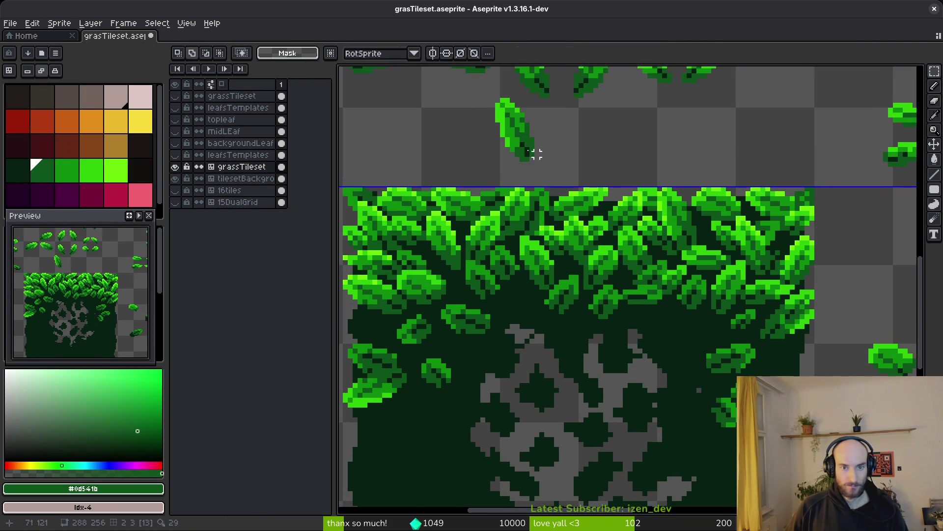
Move the leaf down into the bush and commit its placement
key("e")
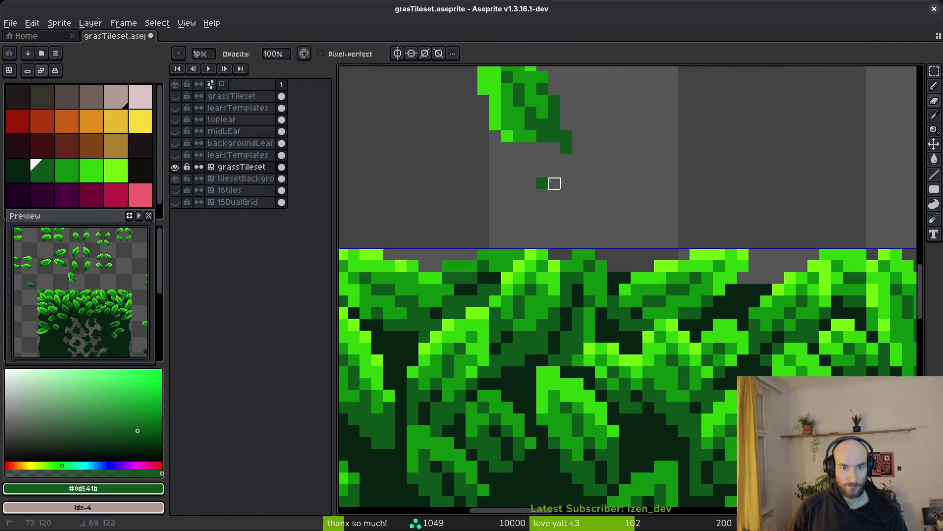
scroll(566, 136, "down", 2)
key("m")
mouse_move(545, 133)
left_mouse_down()
mouse_move(489, 265)
mouse_move(519, 275)
mouse_move(509, 301)
mouse_move(499, 300)
left_mouse_up()
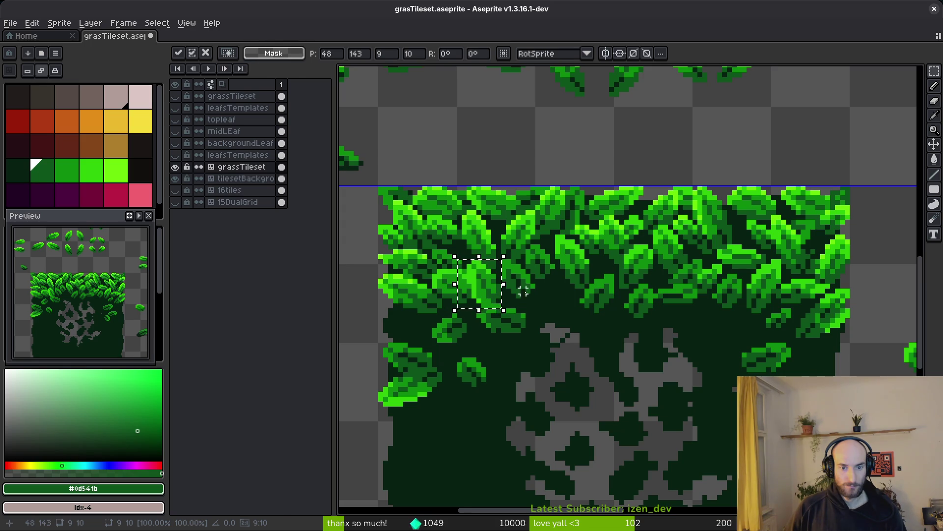
key("ctrl+d")
Hide the layer list to widen the canvas, then select a leaf and clear an accidental large selection
key("Tab")
scroll(553, 256, "down", 4)
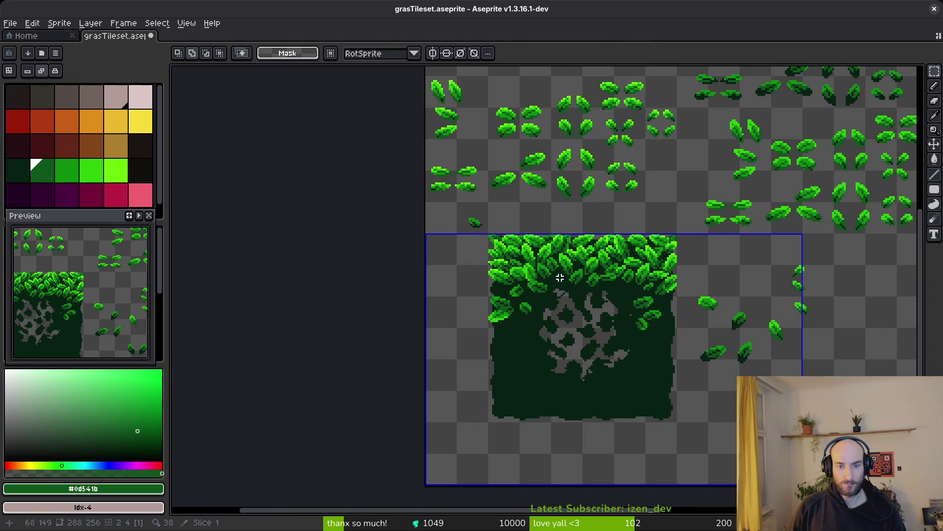
scroll(735, 175, "up", 2)
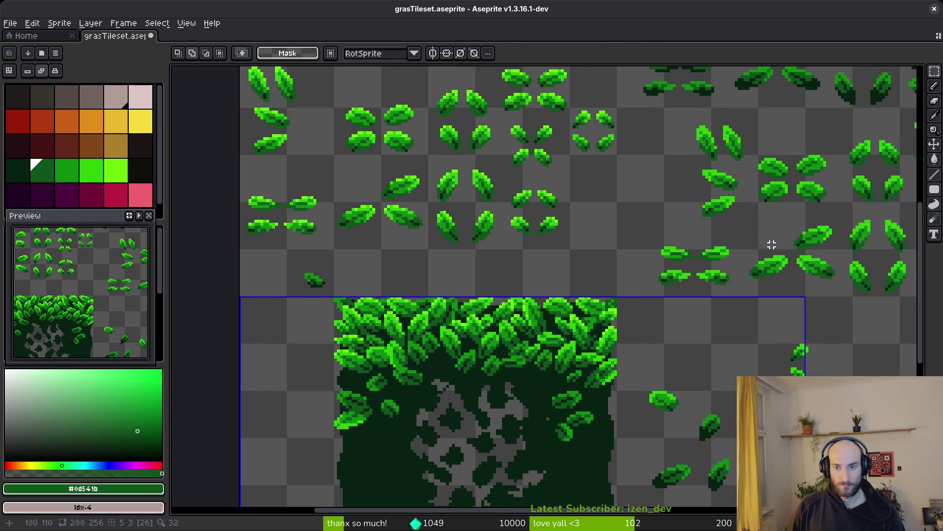
scroll(730, 263, "up", 2)
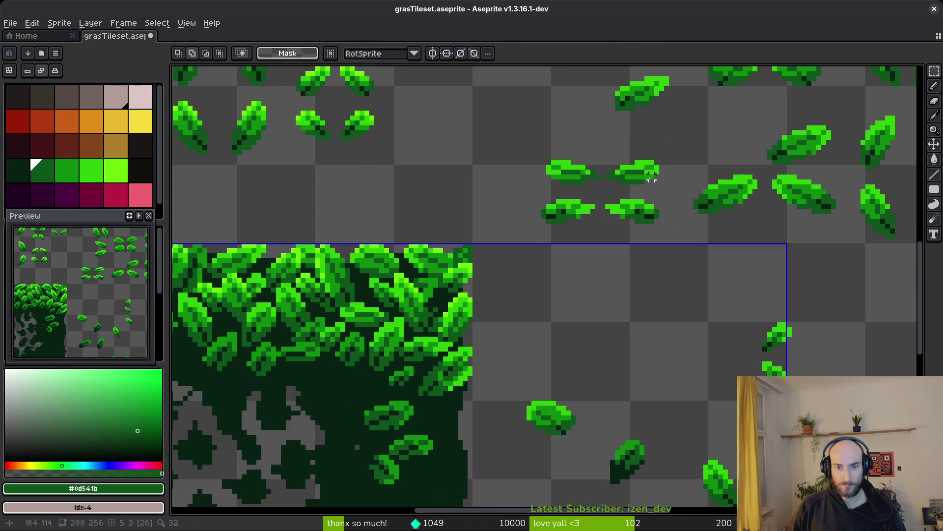
scroll(654, 230, "down", 1)
left_click_drag(619, 371, 667, 433)
scroll(705, 375, "down", 1)
left_click_drag(706, 404, 281, 306)
left_click(324, 328)
Move the lower-right leaf into the foliage near x 64, y 144 and zoom in on the canopy's top edge
mouse_move(693, 377)
left_mouse_down()
mouse_move(734, 423)
mouse_move(294, 337)
mouse_move(280, 305)
mouse_move(722, 283)
mouse_move(482, 311)
mouse_move(505, 305)
mouse_move(513, 280)
left_mouse_up()
scroll(294, 337, "up", 1)
scroll(761, 290, "down", 1)
scroll(482, 312, "up", 1)
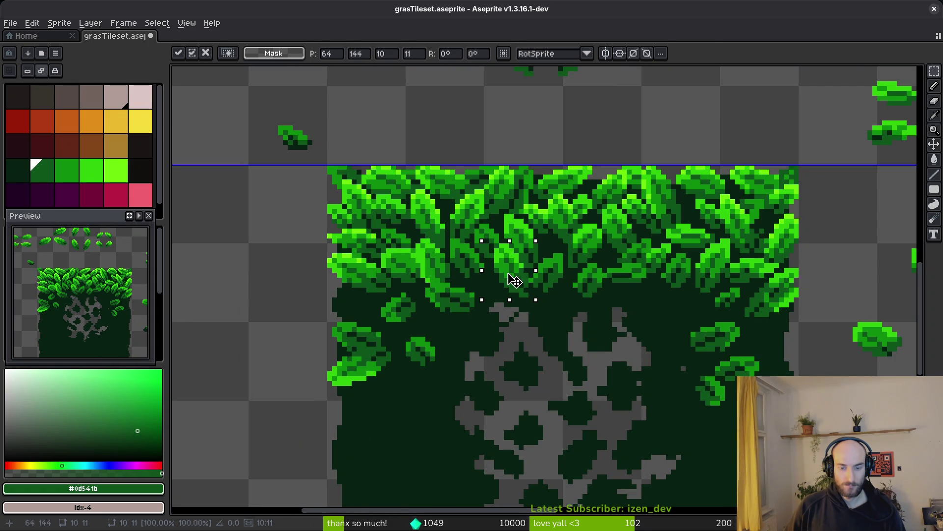
left_click(554, 270)
scroll(614, 275, "down", 3)
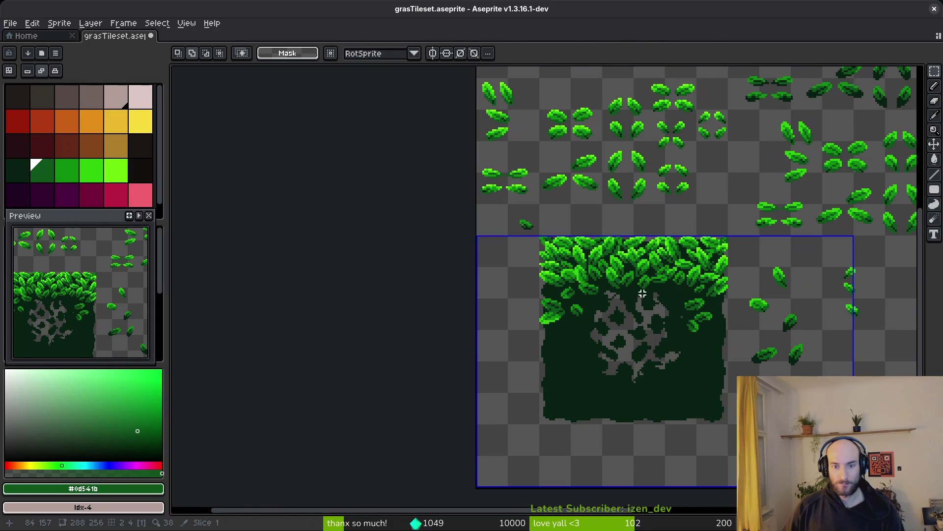
scroll(644, 293, "right", 3)
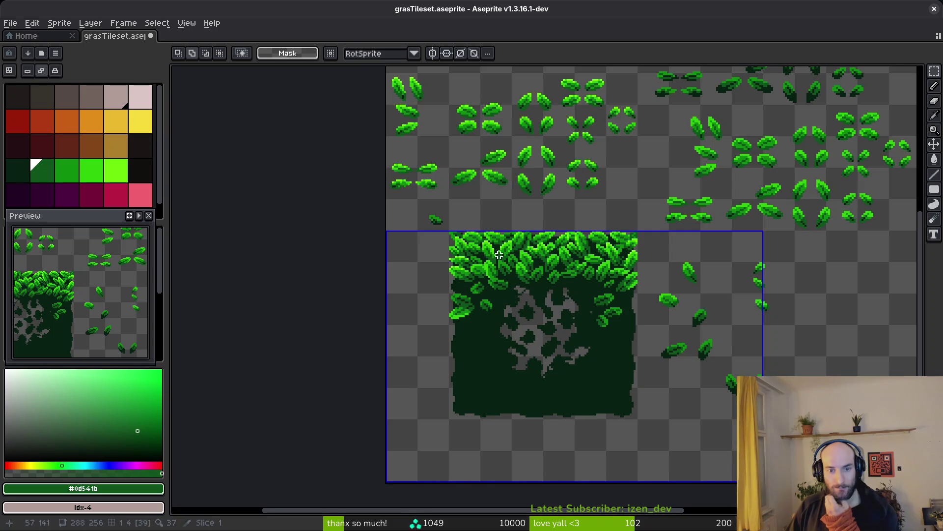
scroll(538, 248, "up", 4)
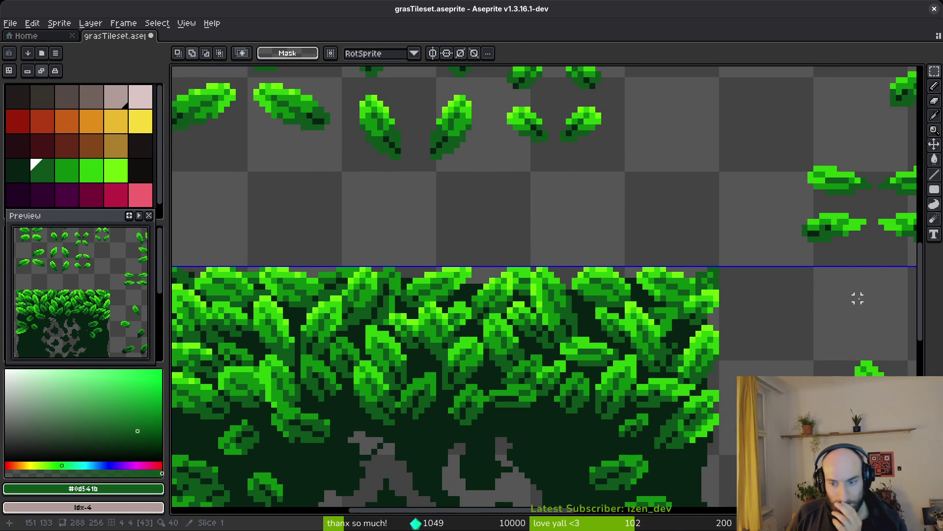
scroll(467, 275, "up", 4)
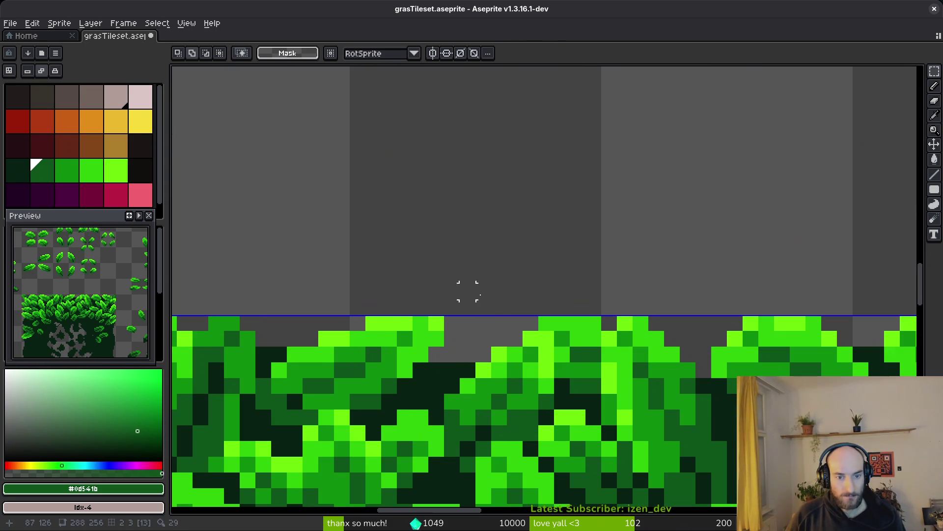
Paint bright and lime green pixels into the canopy edge gap, undoing one stray pixel
left_click(500, 351, "alt")
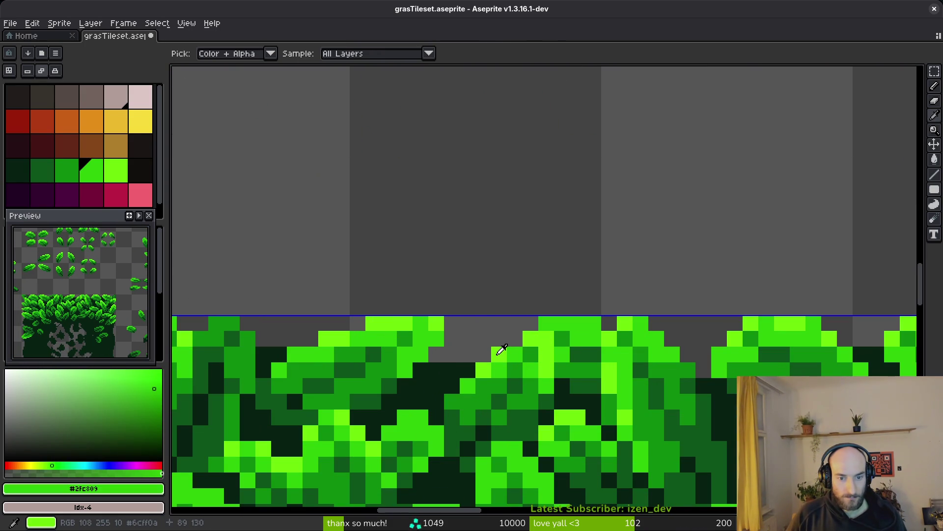
left_click(502, 350, "alt")
left_click(492, 337)
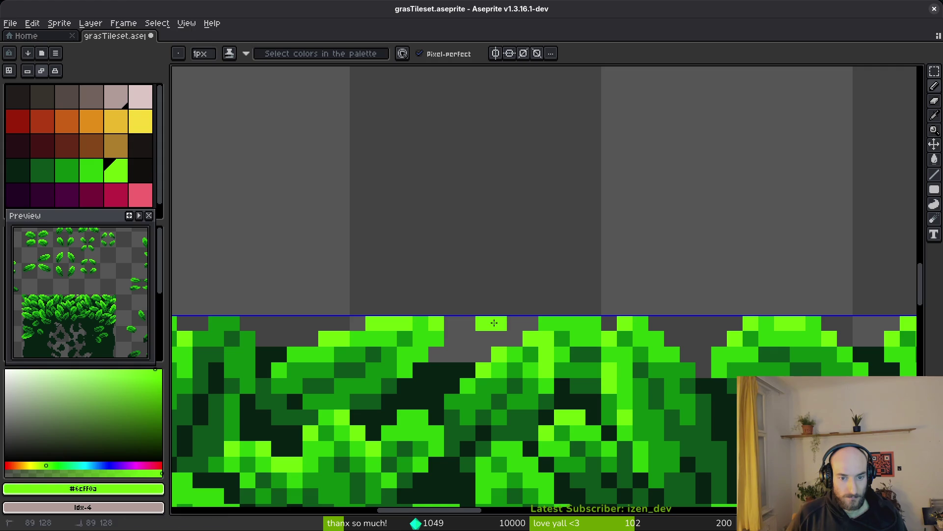
key("ctrl+z")
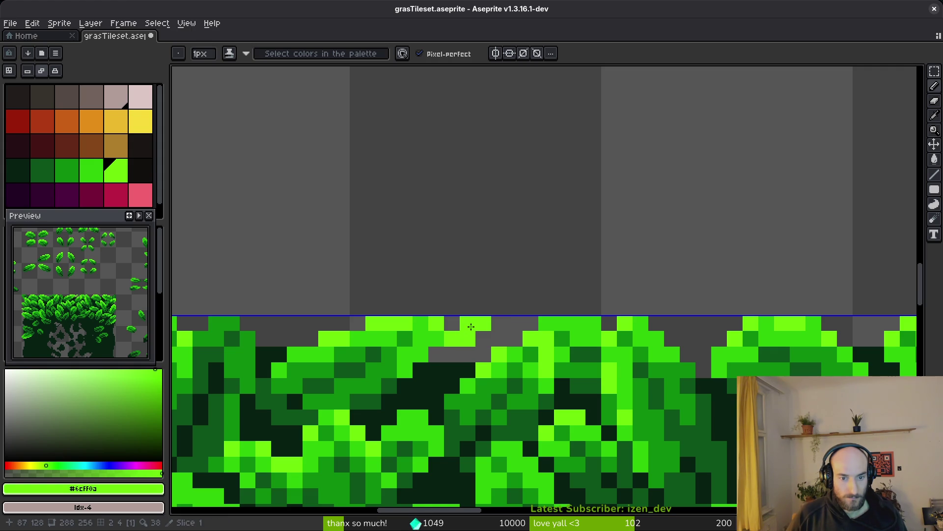
left_click(452, 339, "alt")
left_click(467, 339)
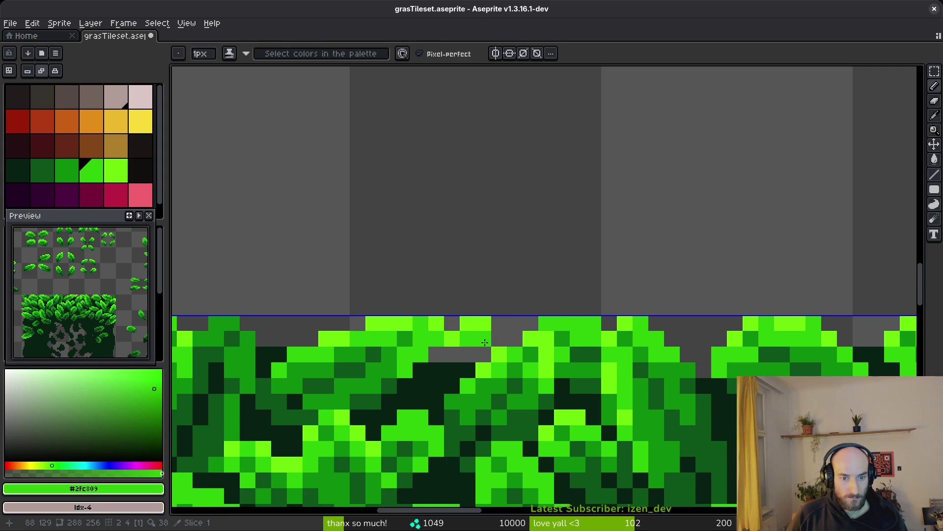
Sample lime, bright and mid greens, then erase a stray canopy pixel and undo the erase
left_click(483, 329, "alt")
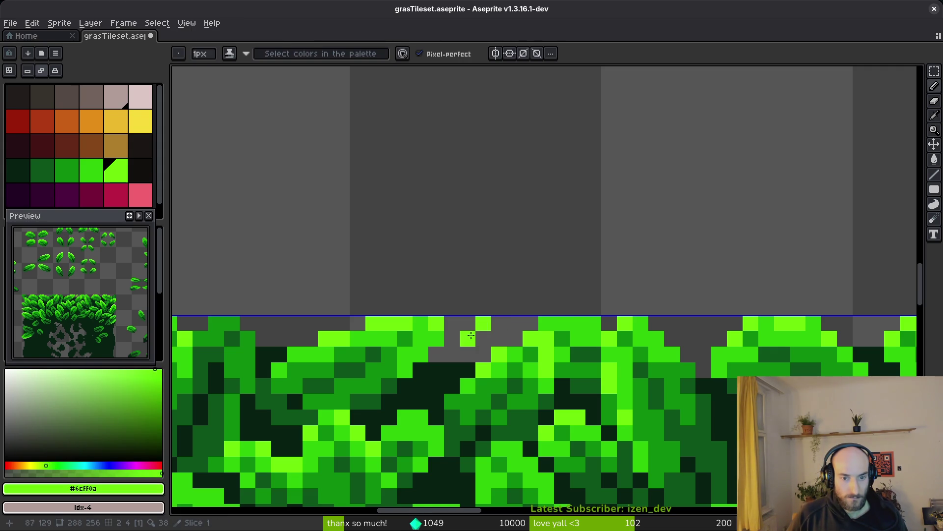
left_click(505, 342, "alt")
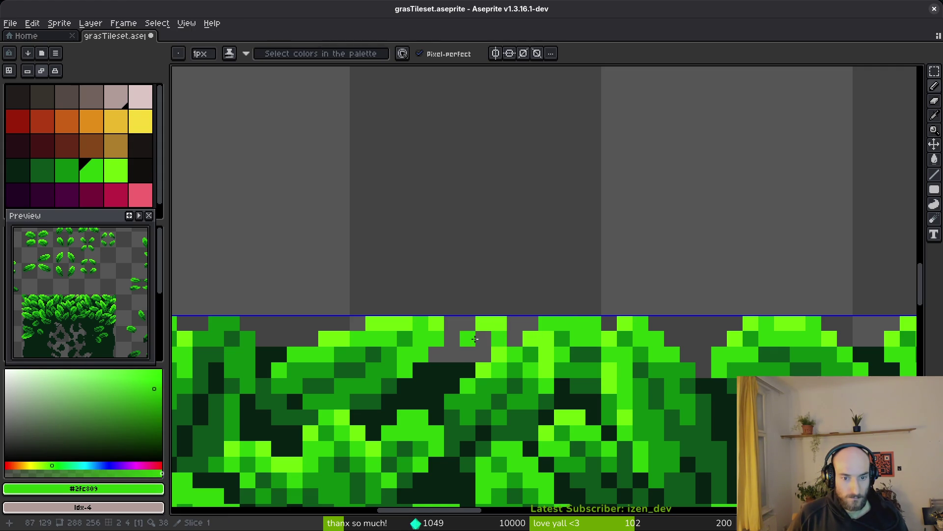
left_click(504, 342, "alt")
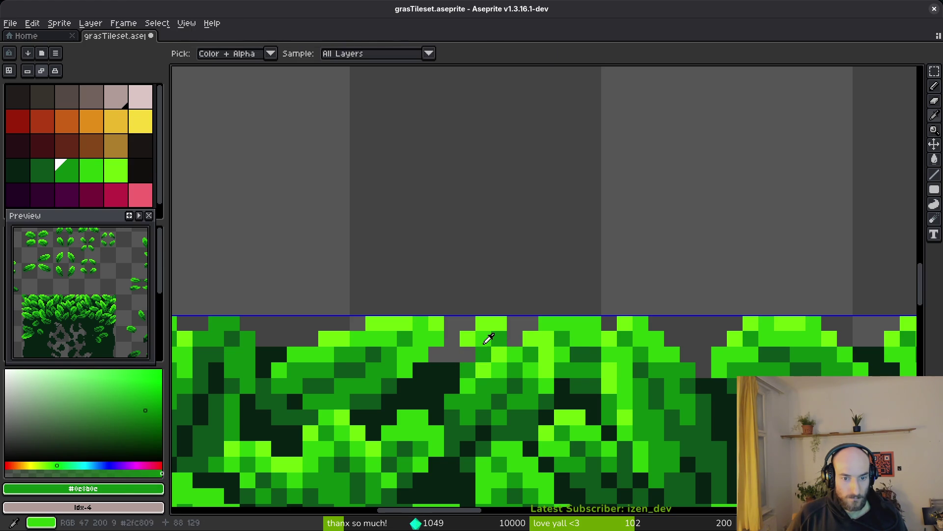
left_click(460, 356, "alt")
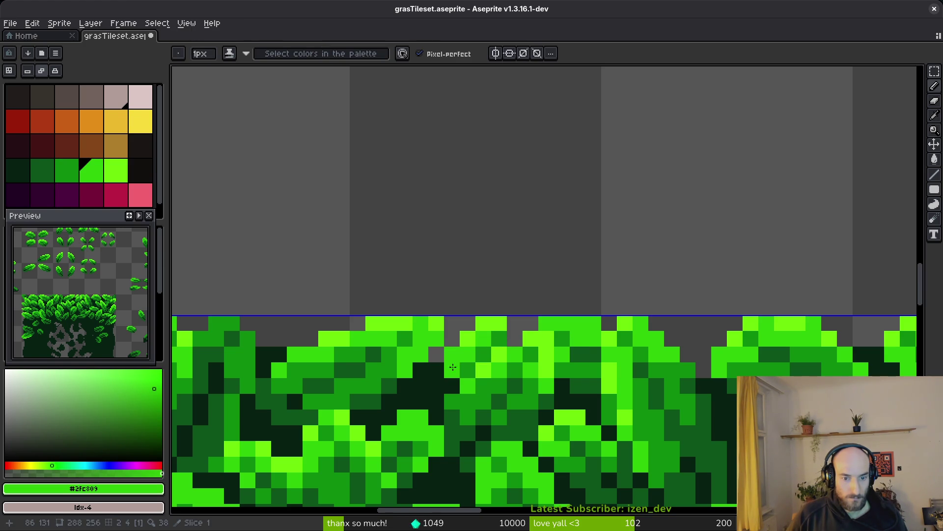
key("e")
left_click(452, 355)
key("alt")
key("ctrl+z")
Touch up the canopy with mid and bright green and save grasTileset.aseprite
left_click(467, 368, "alt")
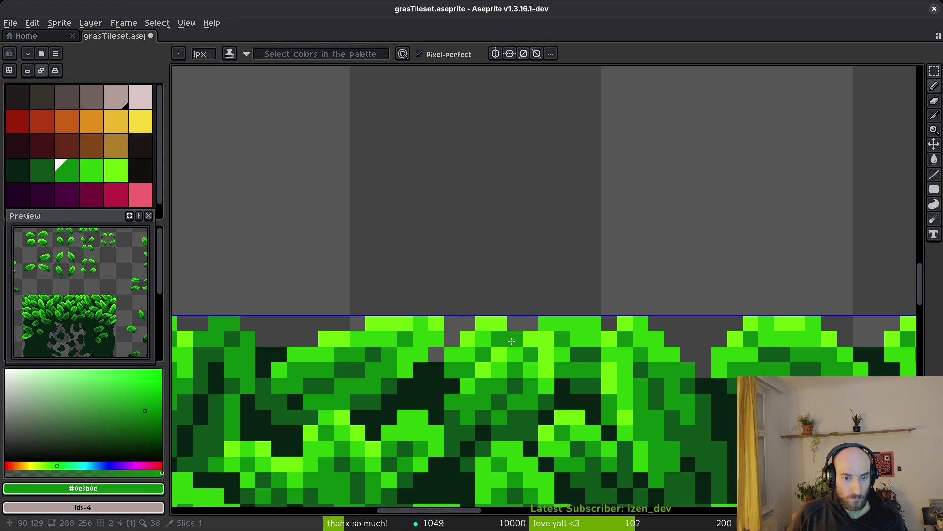
left_click(456, 361, "alt")
scroll(529, 376, "down", 5)
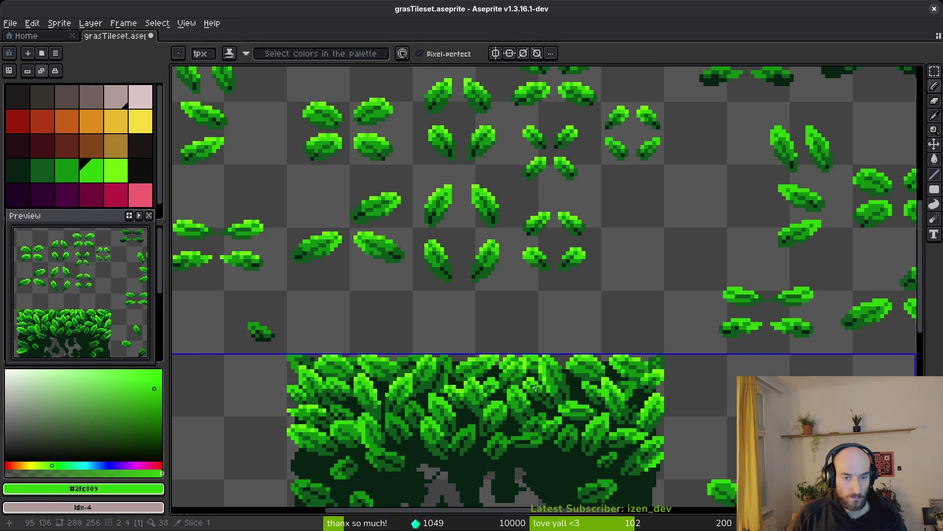
scroll(534, 384, "down", 2)
key("ctrl+s")
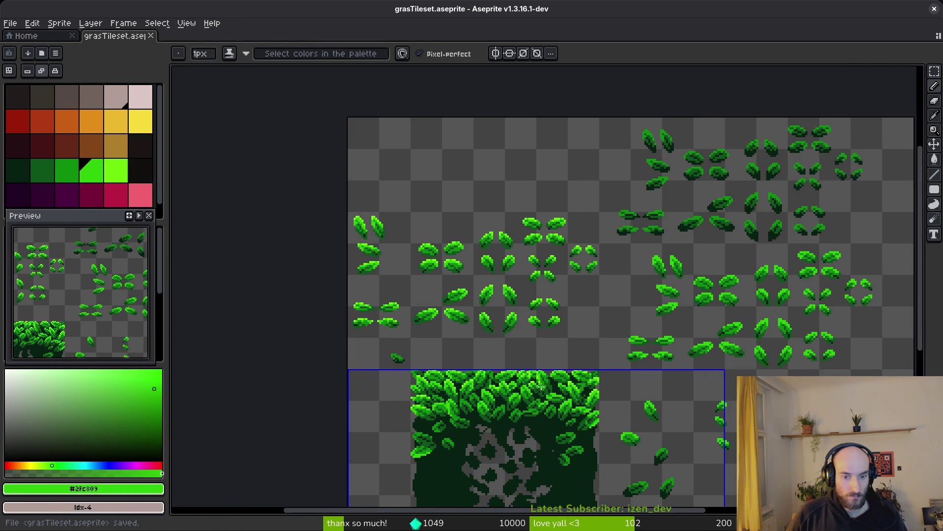
Add mid, bright and lime green pixels further along the canopy's top edge
scroll(530, 384, "up", 4)
left_click(453, 315, "alt")
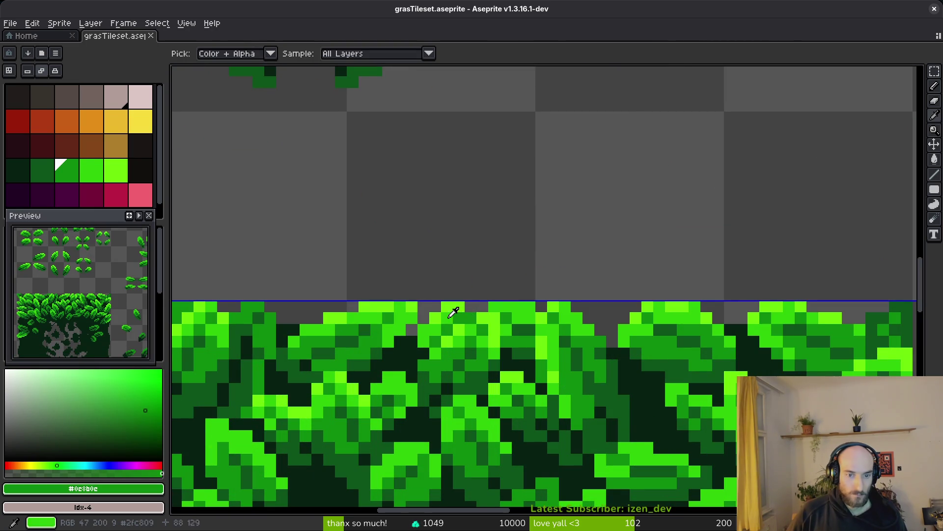
left_click(461, 307, "alt")
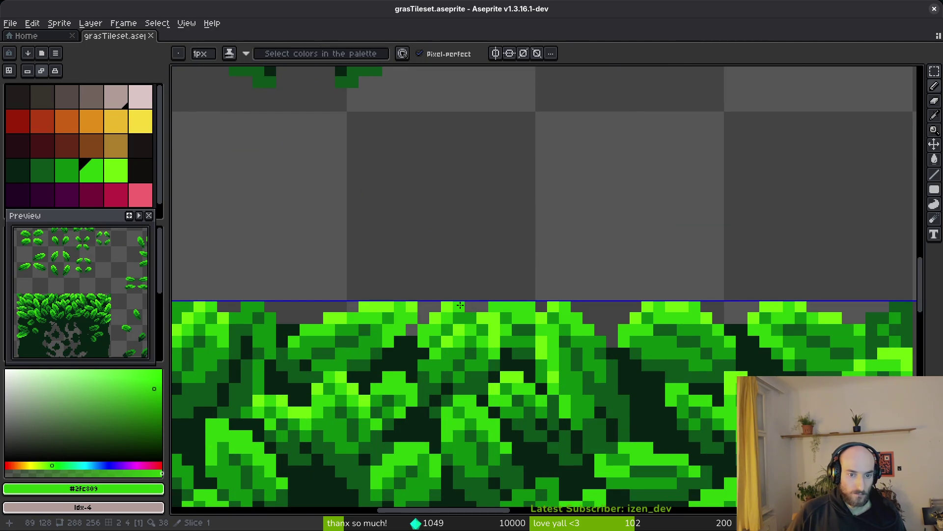
left_click(453, 302, "alt")
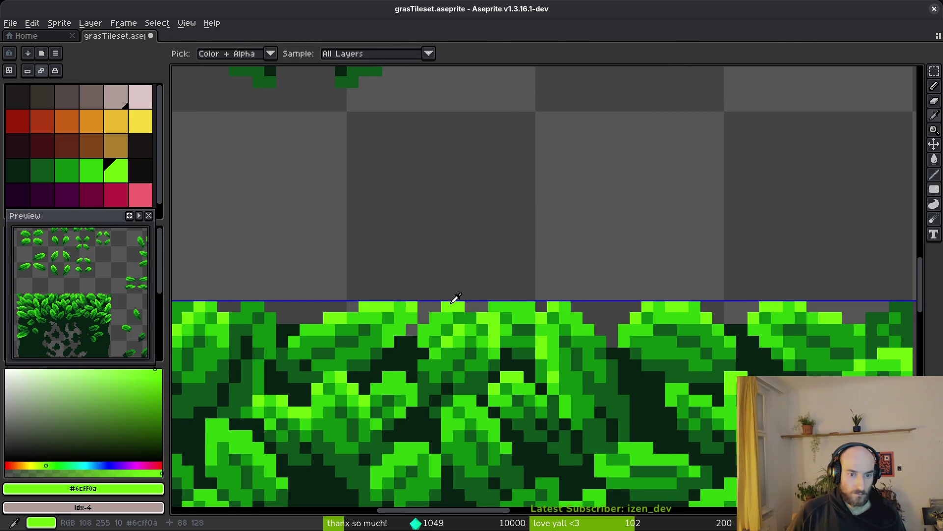
scroll(439, 326, "down", 3)
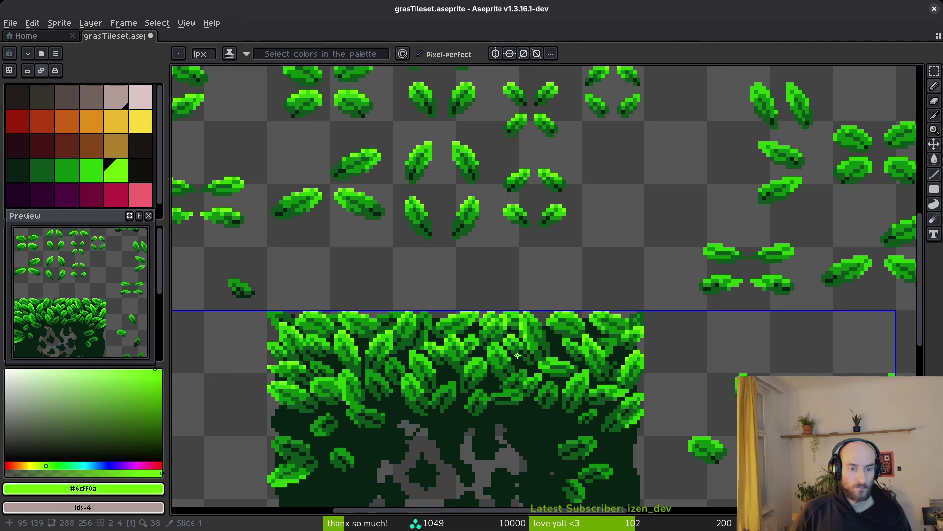
scroll(517, 355, "up", 3)
left_click(466, 259, "alt")
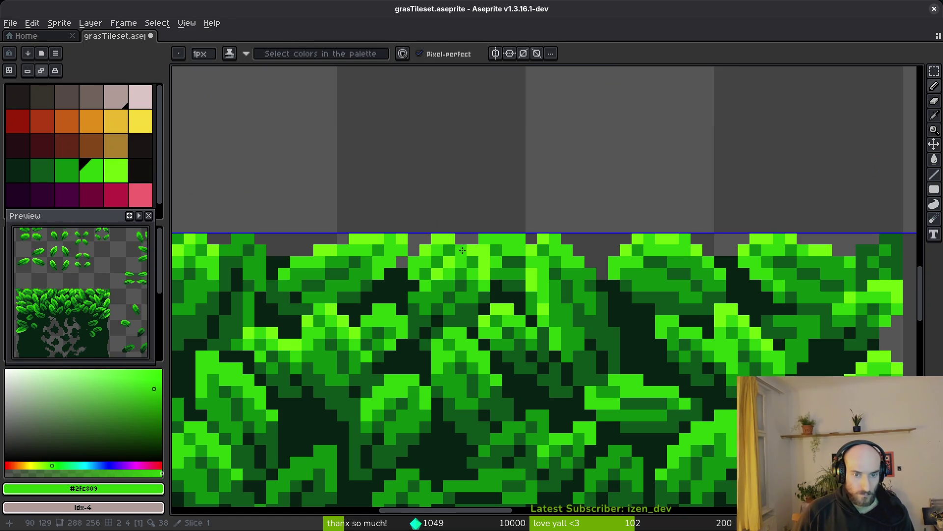
left_click(464, 253, "alt")
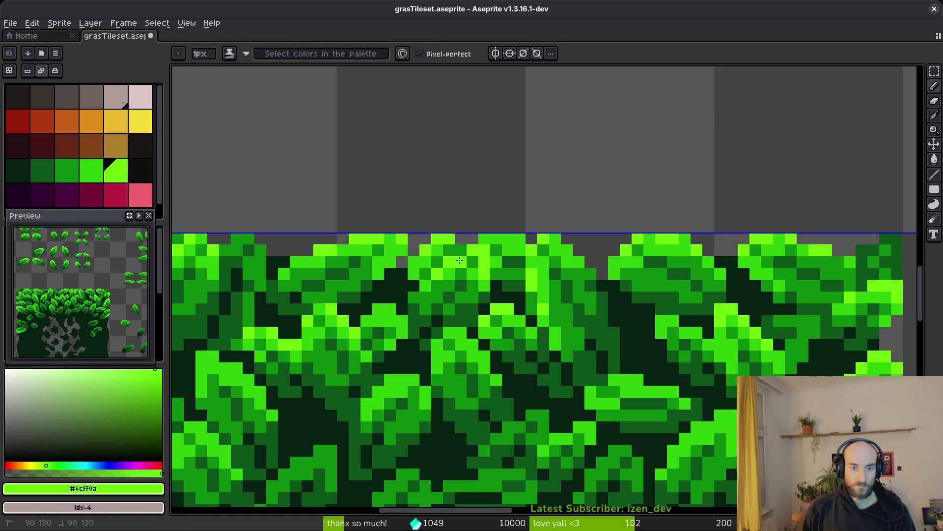
left_click(454, 259, "alt")
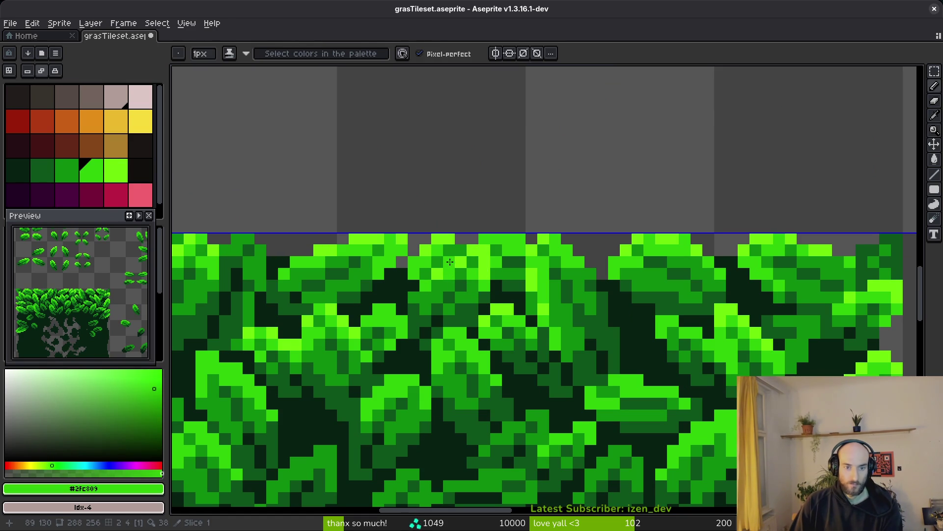
left_click(450, 253, "alt")
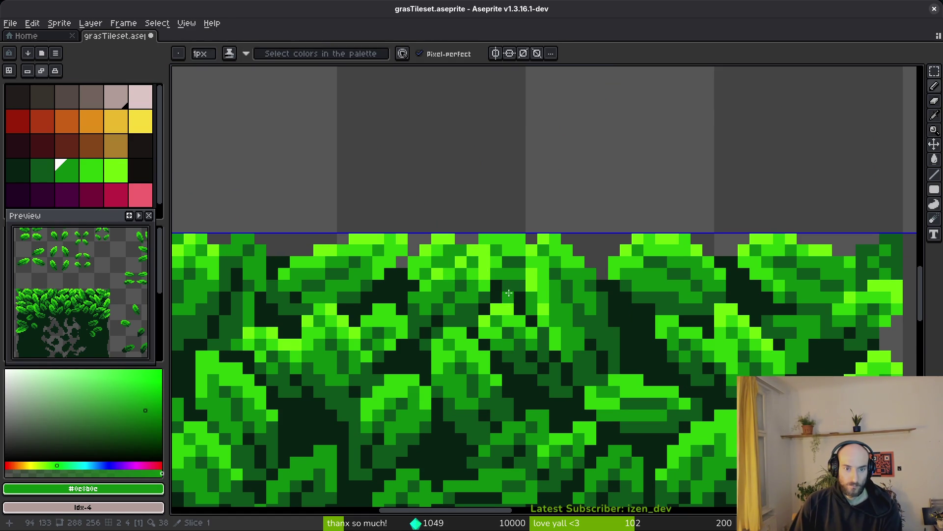
Undo the last pencil stroke and save the tileset again
scroll(502, 290, "down", 2)
scroll(513, 307, "up", 3)
key("ctrl+z")
key("ctrl+s")
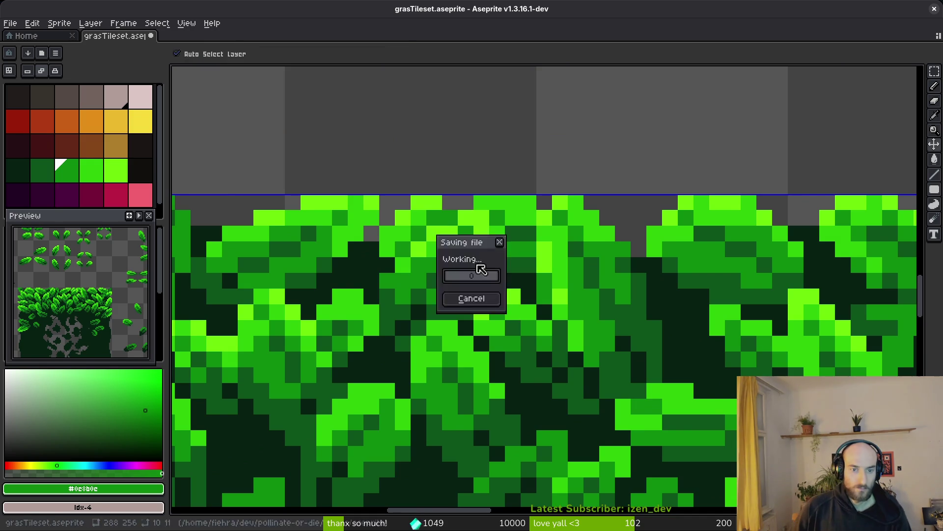
Paint bright green leaf pixels near the grass tile's top-right
scroll(505, 306, "down", 5)
scroll(547, 237, "up", 5)
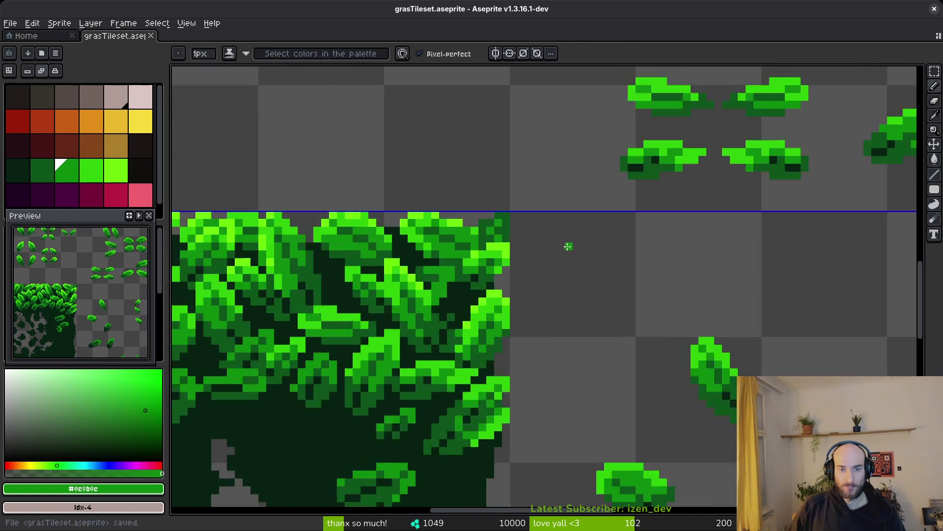
left_click(385, 222, "alt")
mouse_move(452, 179)
left_mouse_down()
mouse_move(452, 201)
mouse_move(476, 226)
left_mouse_up()
left_click(475, 178)
left_click(412, 197)
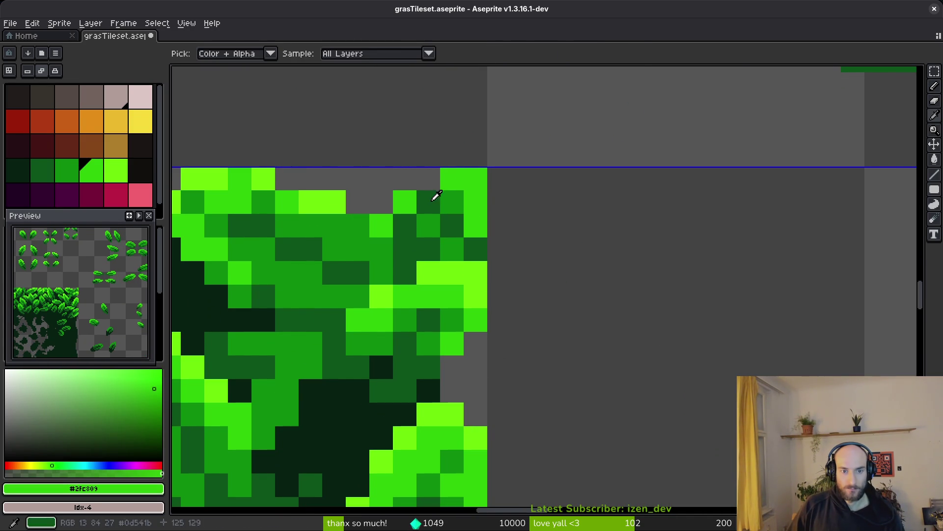
Recolour dark canopy pixels medium green, brighten edge pixels, and erase one stray pixel
left_click(436, 196, "alt")
left_click(434, 203)
left_click(405, 226)
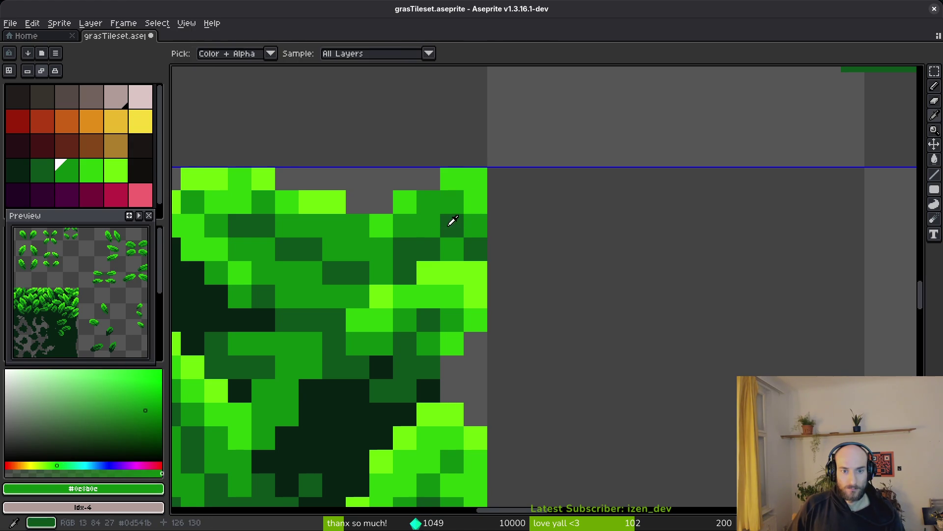
left_click(416, 199, "alt")
left_click(429, 201)
right_click(405, 201)
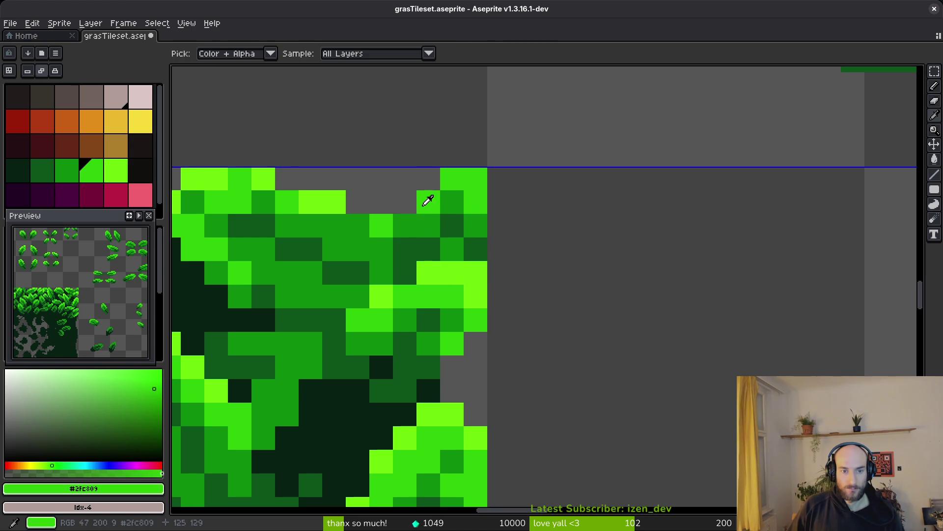
left_click(408, 225)
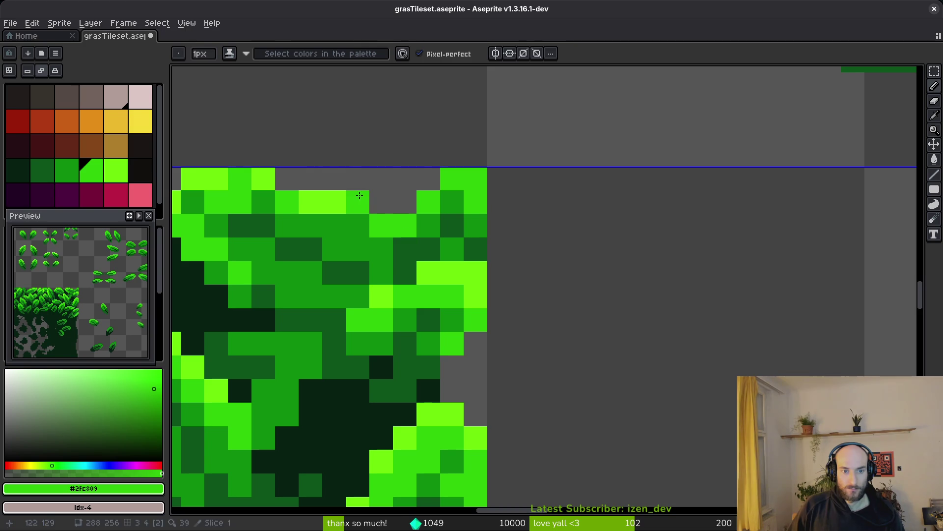
Fill grey gaps on the top edge with lime and add lime highlight pixels
left_click(336, 202, "alt")
left_click(426, 178)
left_click(397, 196)
left_click(388, 214)
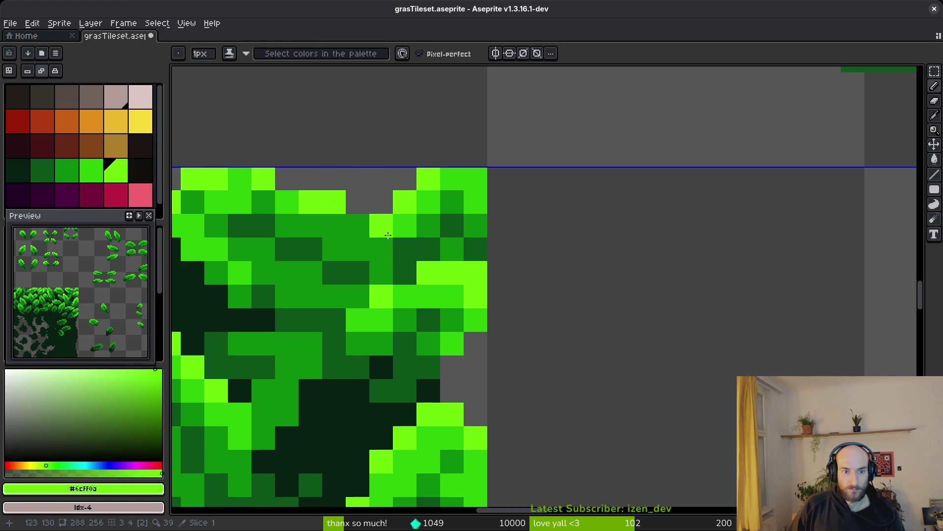
left_click(382, 249)
Sample the mid, bright and lime greens from the leaves, then save the tileset
left_click(406, 221, "alt")
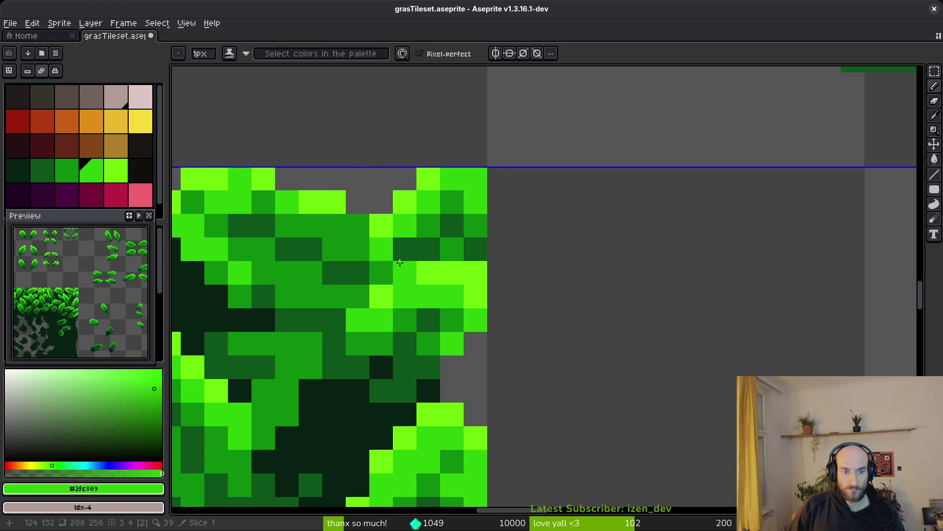
left_click(389, 246, "alt")
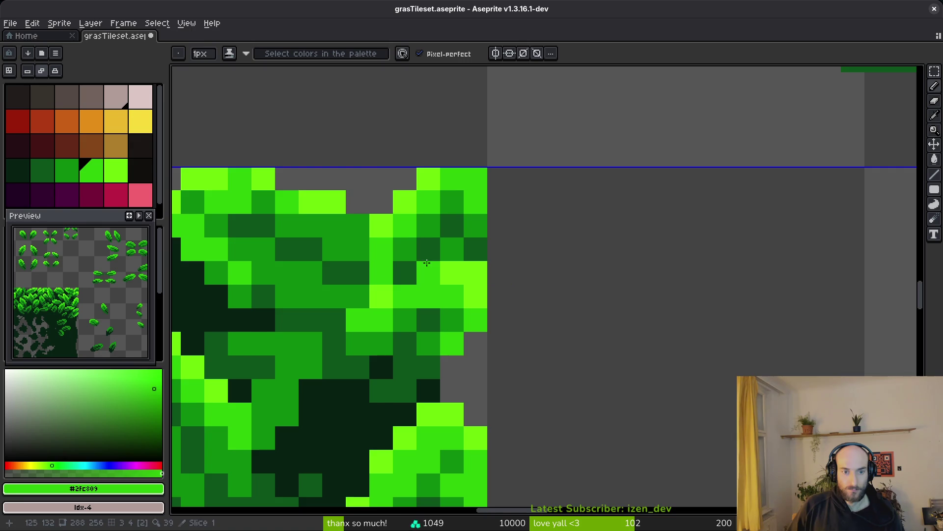
scroll(511, 294, "down", 5)
scroll(496, 295, "up", 5)
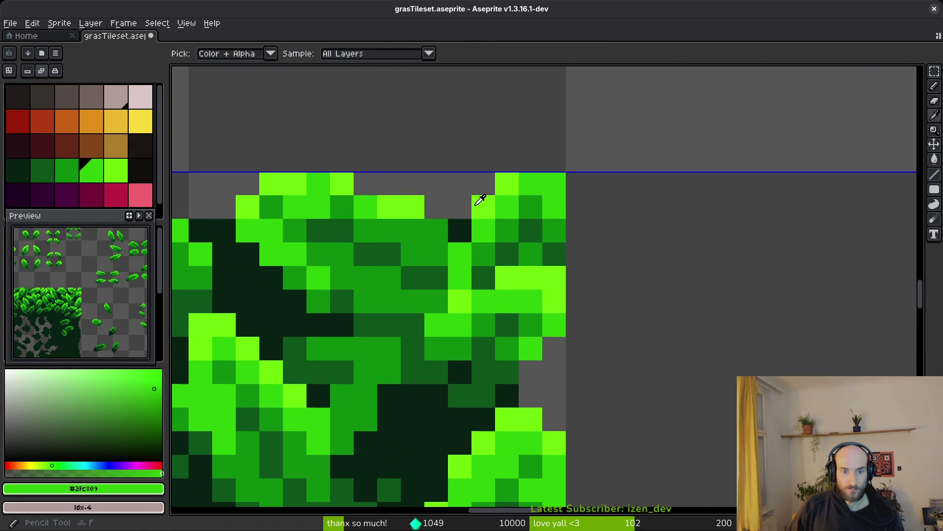
left_click(474, 201, "alt")
scroll(550, 232, "down", 1)
scroll(552, 233, "down", 2)
scroll(548, 240, "up", 2)
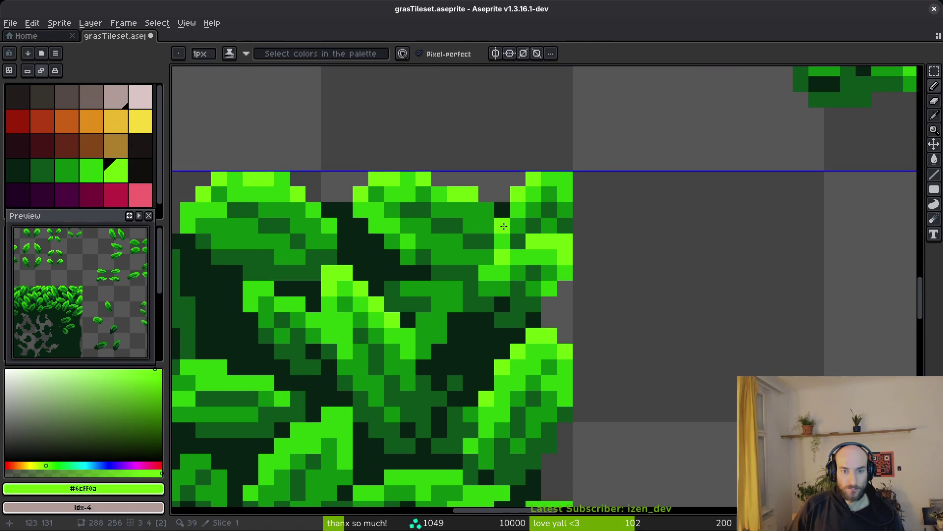
scroll(626, 233, "down", 5)
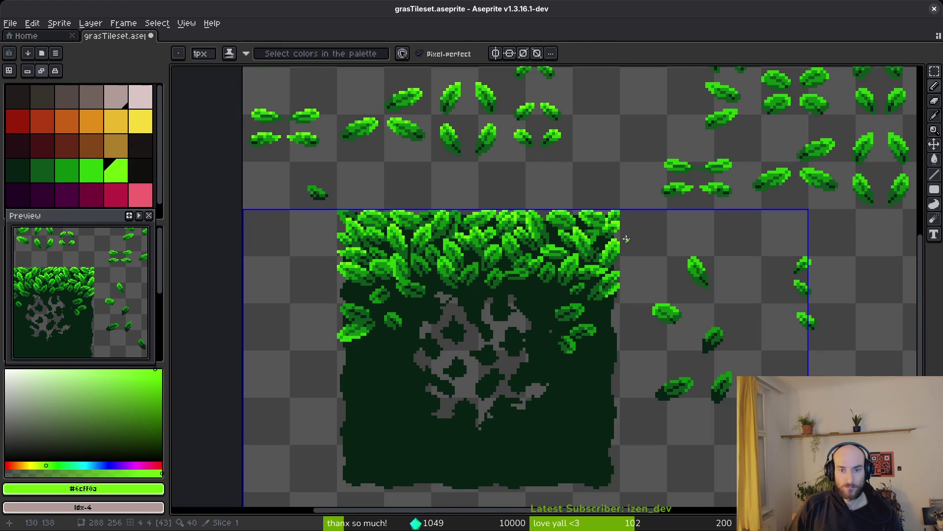
scroll(624, 237, "up", 5)
key("ctrl+s")
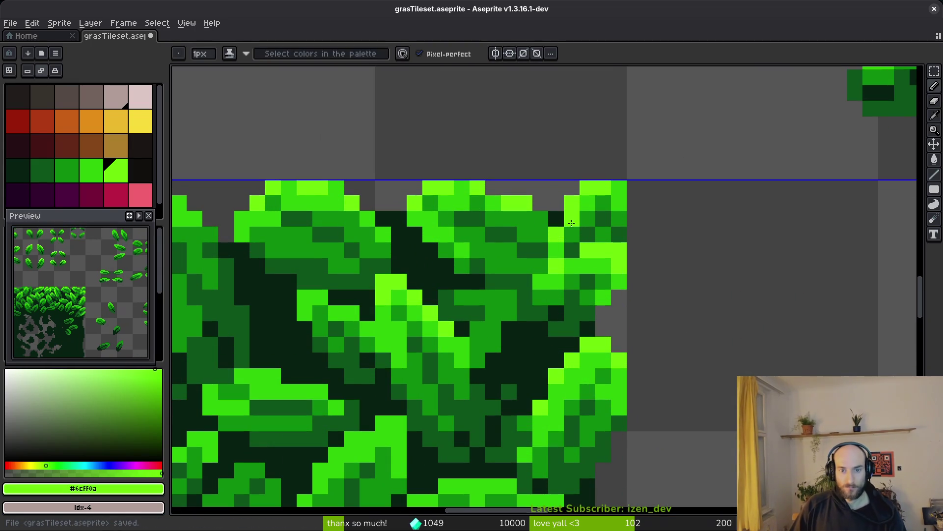
Pick the #2fc809 leaf green and save the tileset again
scroll(664, 265, "down", 4)
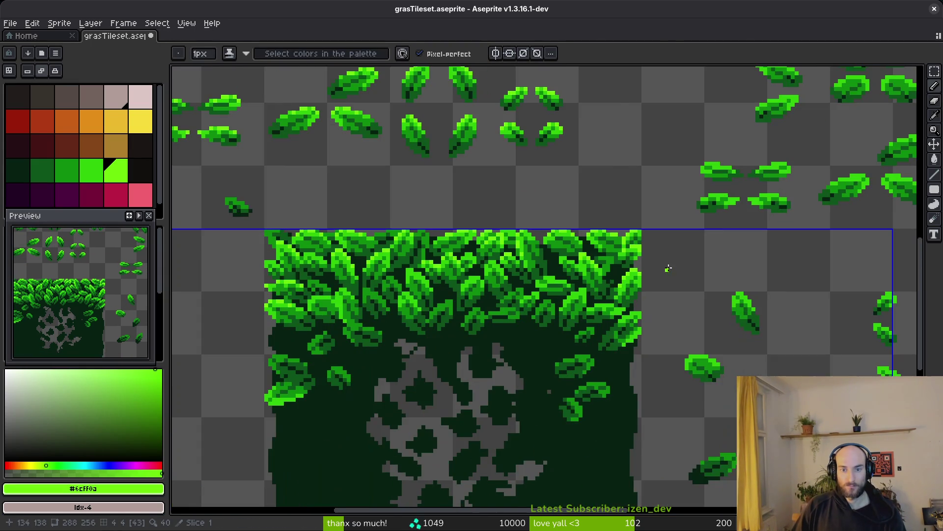
key("ctrl+s")
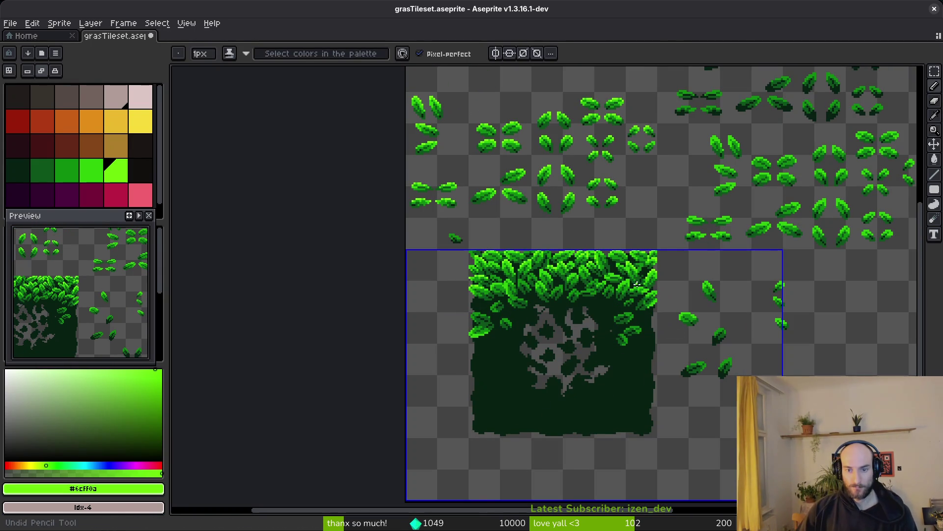
scroll(654, 260, "up", 3)
key("i")
left_click(640, 222)
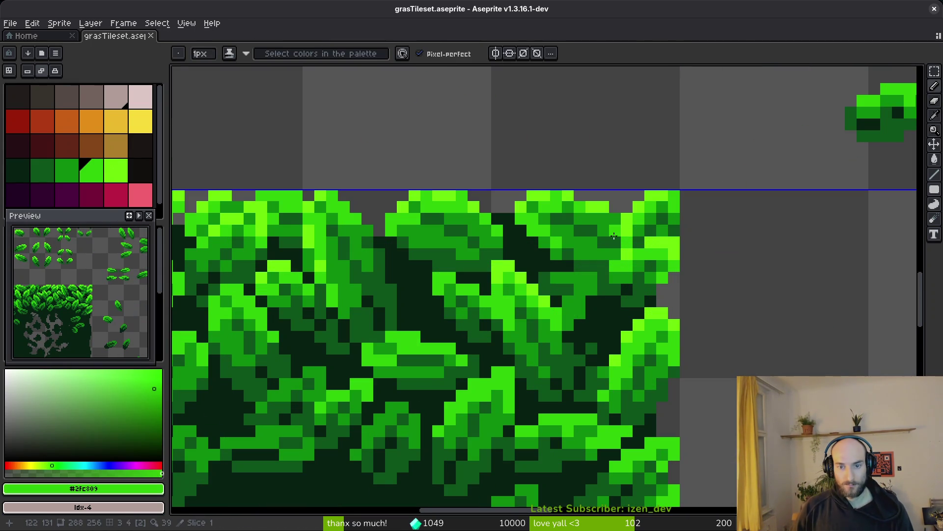
scroll(631, 232, "down", 3)
key("ctrl+s")
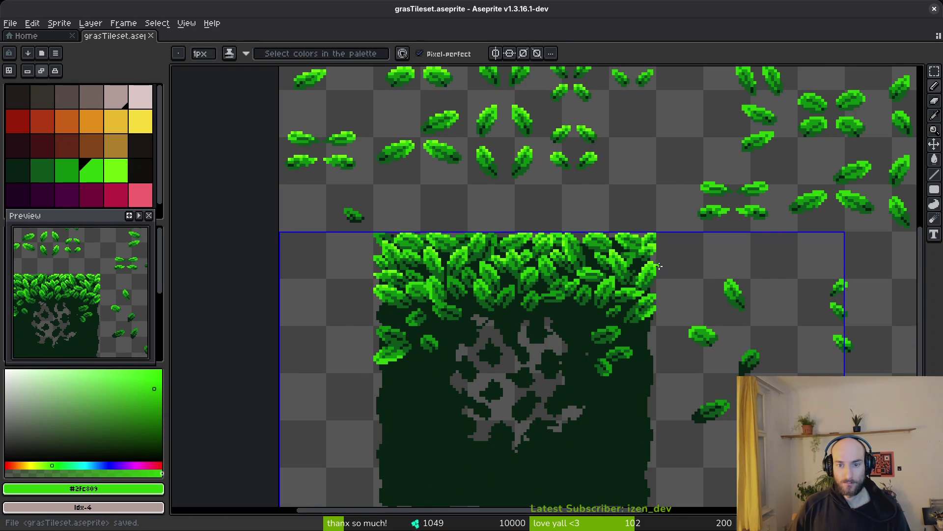
scroll(660, 267, "up", 3)
Paint a mid-green pixel on the leaf edge
key("i")
left_click(618, 174)
left_click(642, 201)
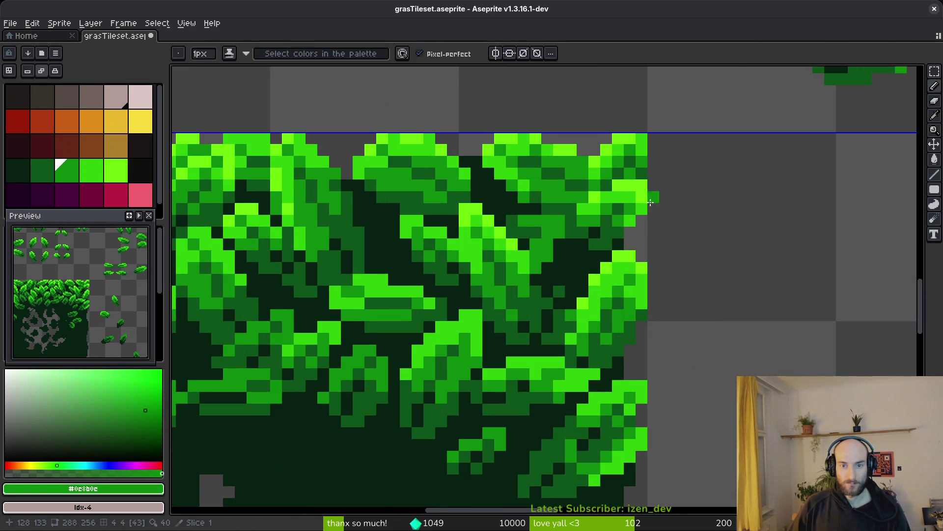
scroll(641, 201, "down", 3)
scroll(641, 231, "up", 4)
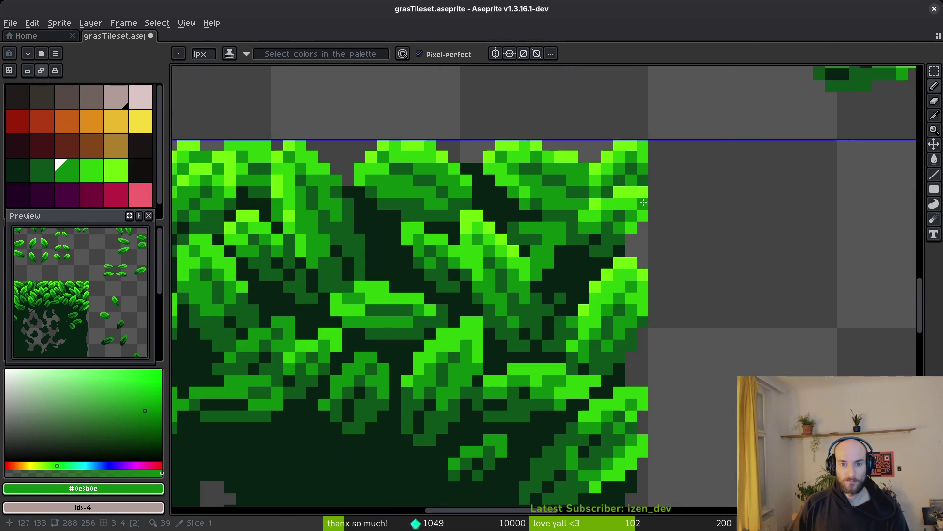
Sample the shadow dark green and leaf mid green, ready the eraser, and save
left_click(644, 158, "alt")
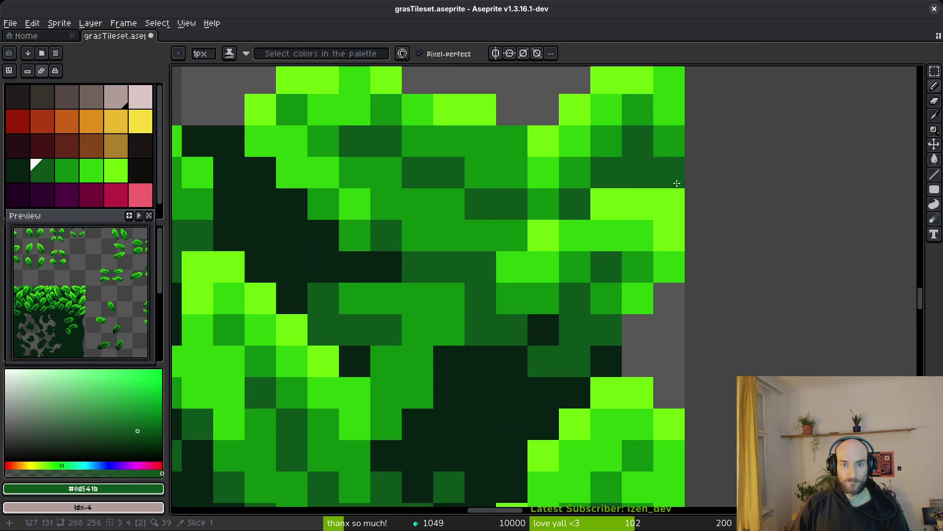
left_click(672, 140, "alt")
scroll(720, 218, "down", 3)
scroll(720, 218, "down", 2)
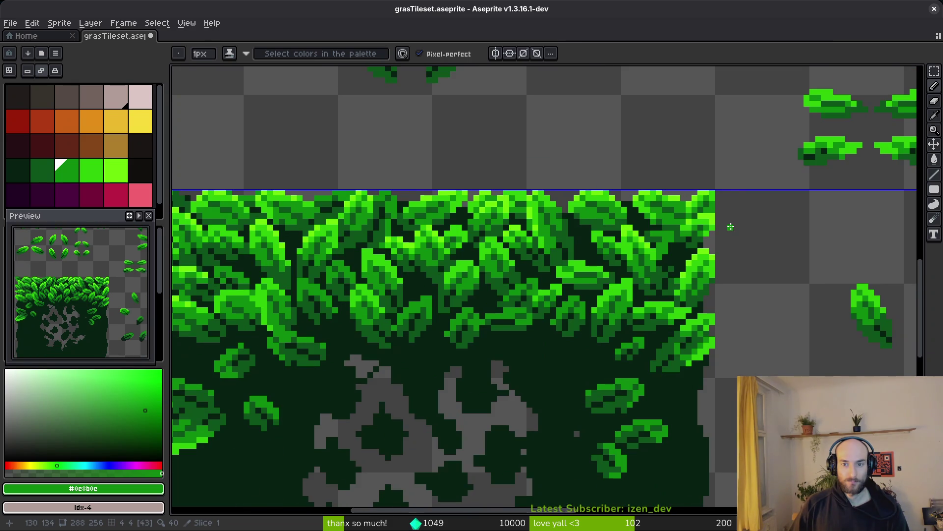
scroll(710, 210, "up", 3)
key("e")
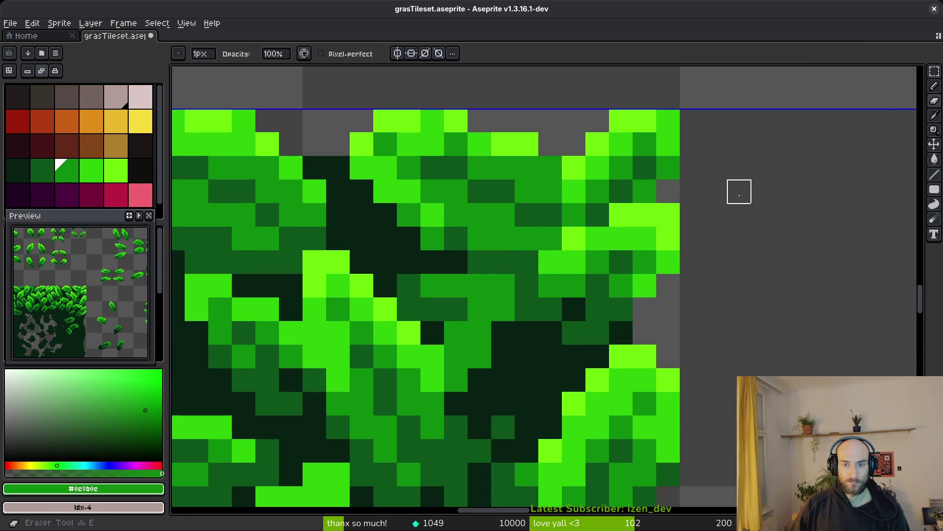
scroll(746, 211, "down", 3)
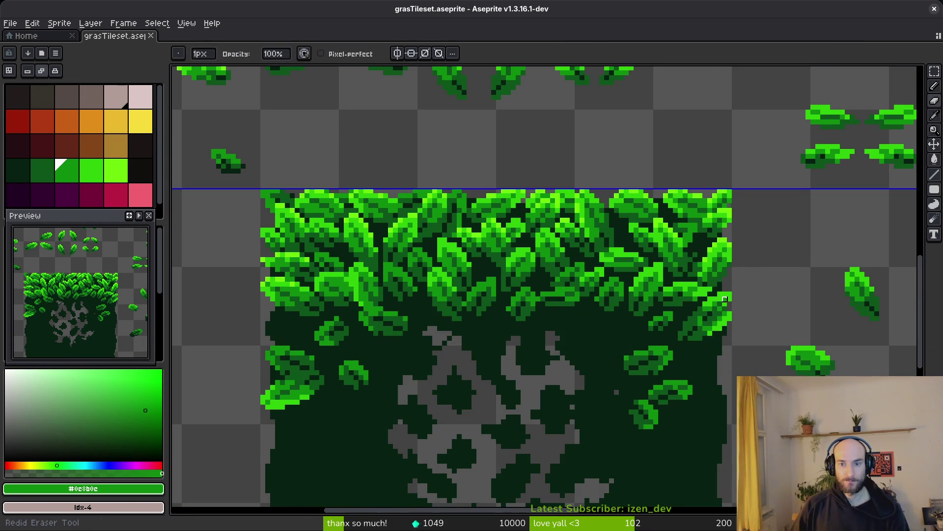
key("ctrl+s")
Lasso a small leaf cluster and shift it to the left
scroll(670, 206, "right", 5)
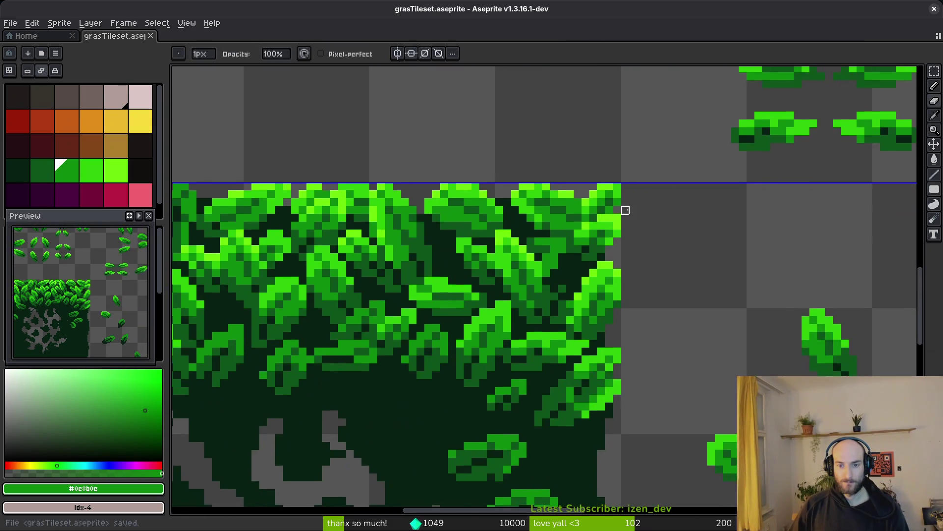
key("m")
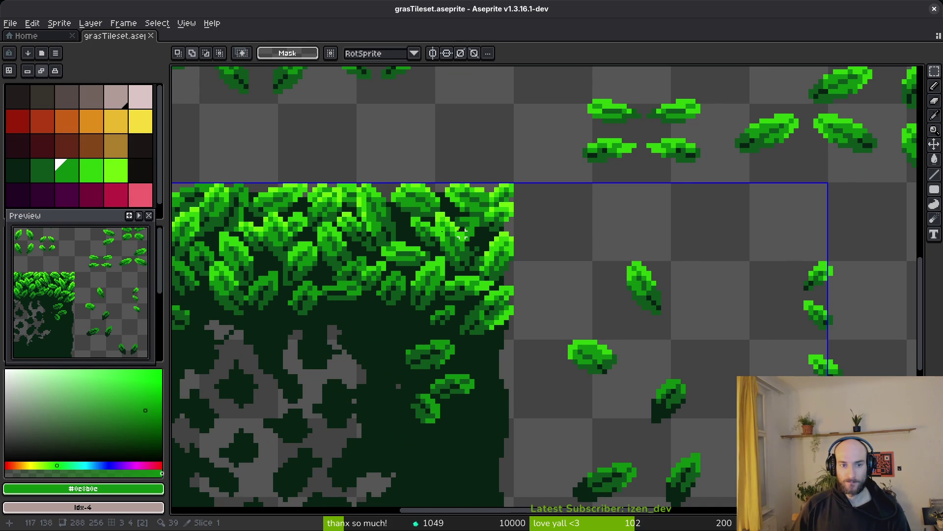
scroll(471, 231, "up", 3)
key("b")
mouse_move(511, 216)
left_mouse_down()
mouse_move(471, 216)
mouse_move(480, 265)
mouse_move(536, 294)
left_mouse_up()
left_click_drag(537, 253, 497, 262)
key("Return")
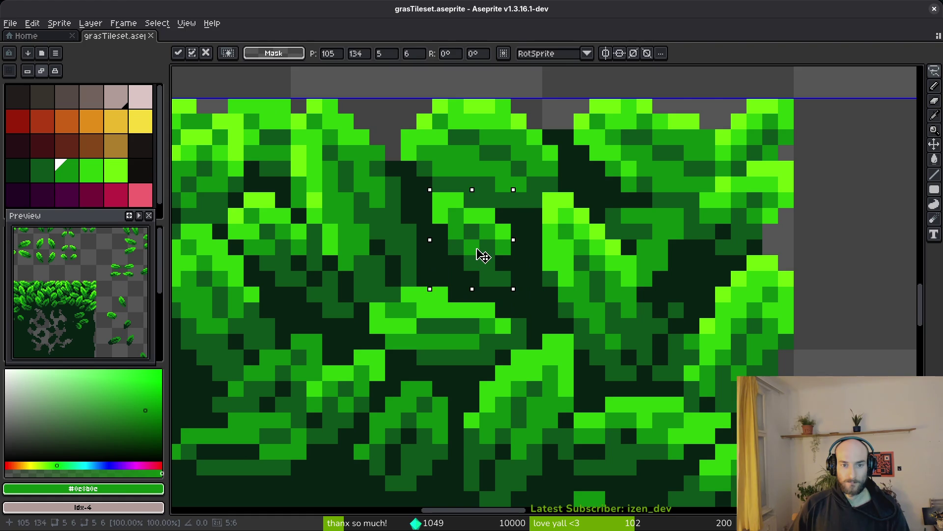
Paint three green pixels along a leaf and fill a gap between leaves with dark green #0d541b
scroll(484, 255, "up", 5)
left_click(503, 238, "alt")
mouse_move(503, 238)
left_mouse_down()
mouse_move(530, 240)
mouse_move(546, 294)
mouse_move(522, 312)
mouse_move(511, 300)
left_mouse_up()
left_click(501, 333, "alt")
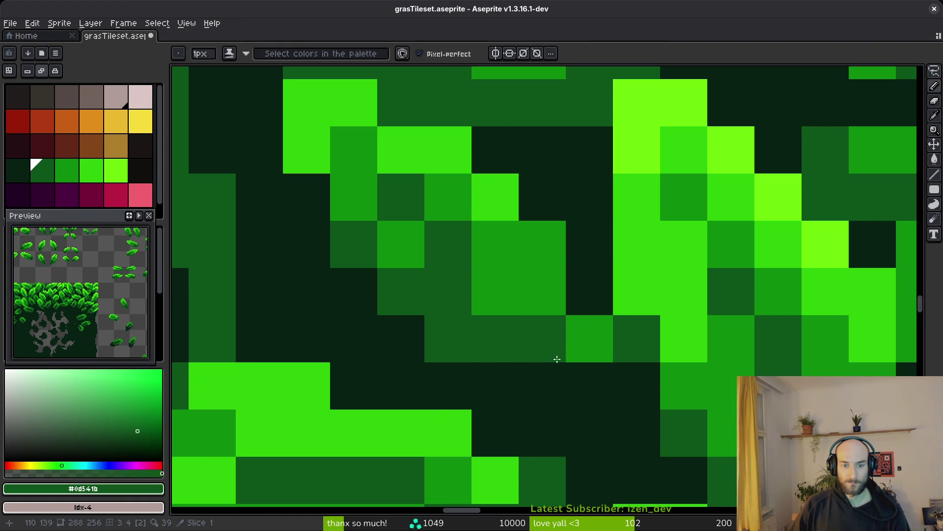
left_click(462, 370)
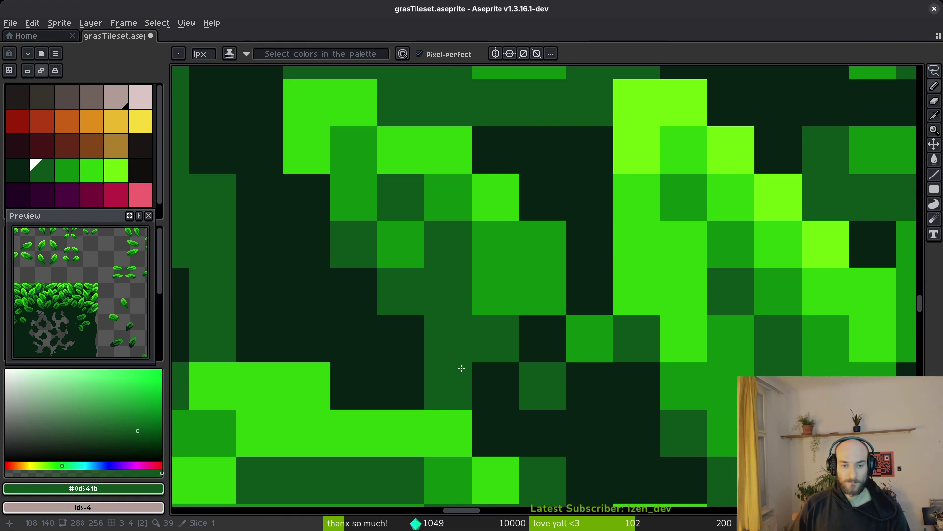
left_click(589, 339, "alt")
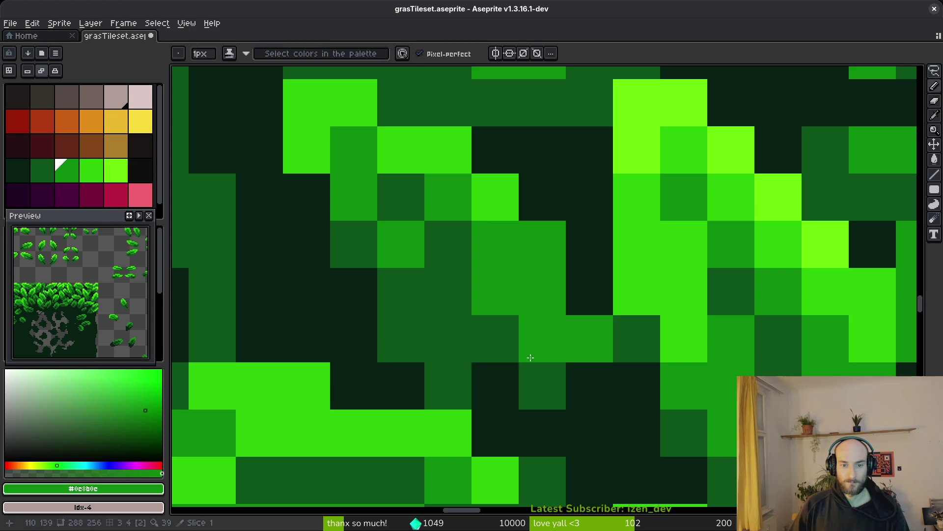
scroll(609, 398, "down", 5)
scroll(609, 398, "up", 4)
left_click(555, 366, "alt")
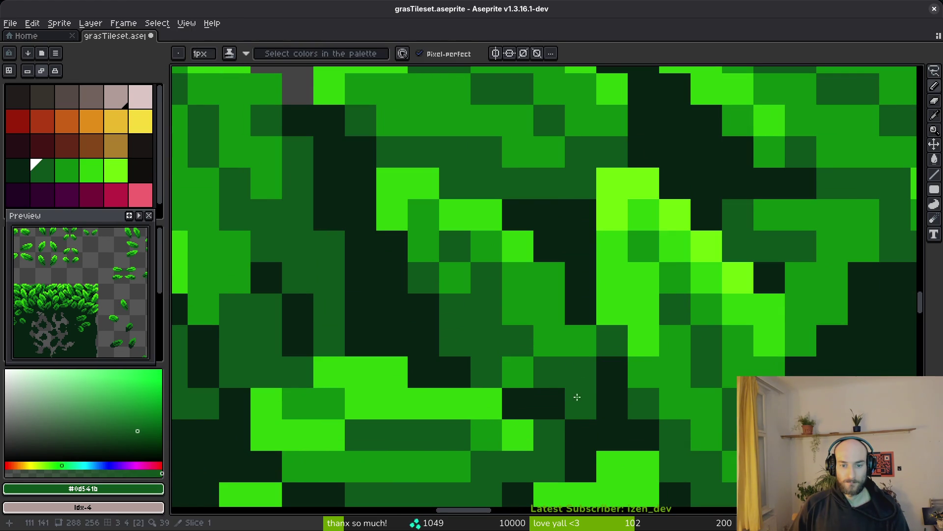
scroll(643, 418, "down", 4)
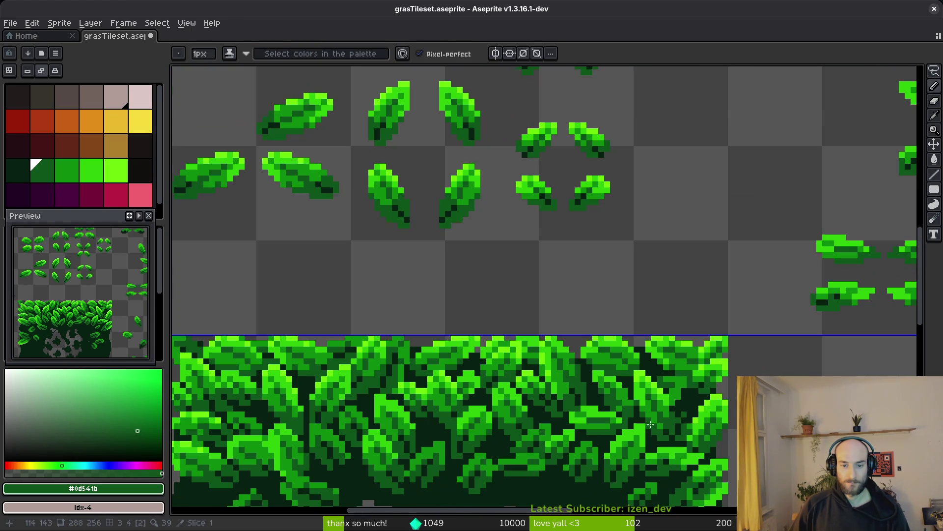
Save the tileset and sample the mid green from a leaf
scroll(654, 428, "up", 4)
scroll(655, 417, "down", 4)
key("ctrl+s")
scroll(561, 420, "down", 3)
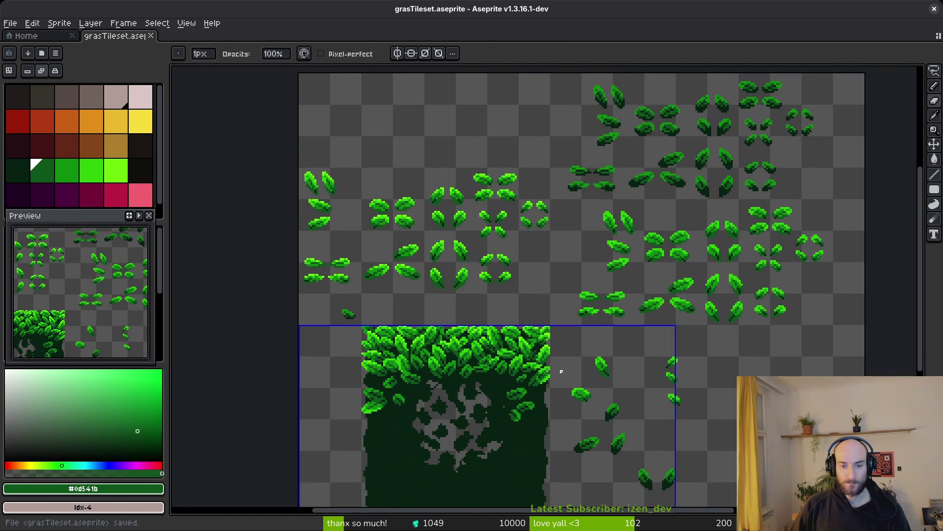
scroll(486, 339, "up", 5)
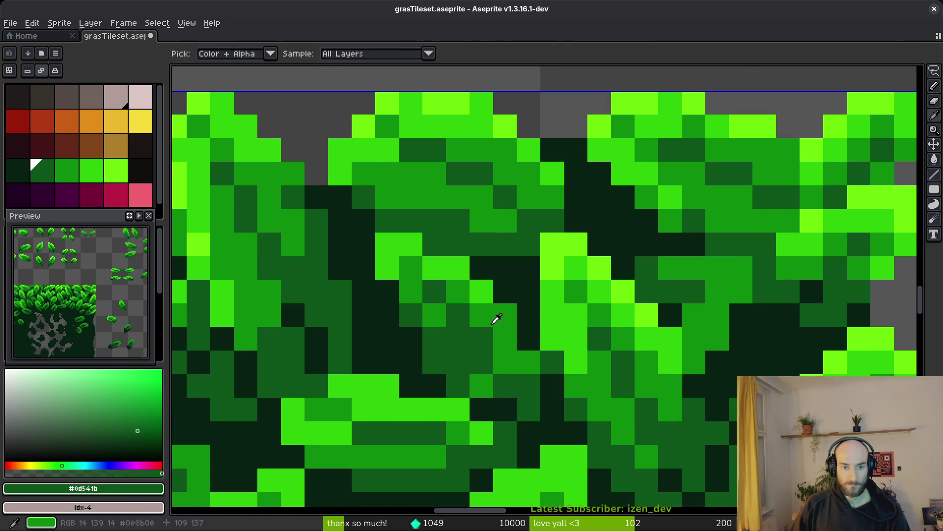
left_click(492, 320, "alt")
scroll(557, 381, "down", 4)
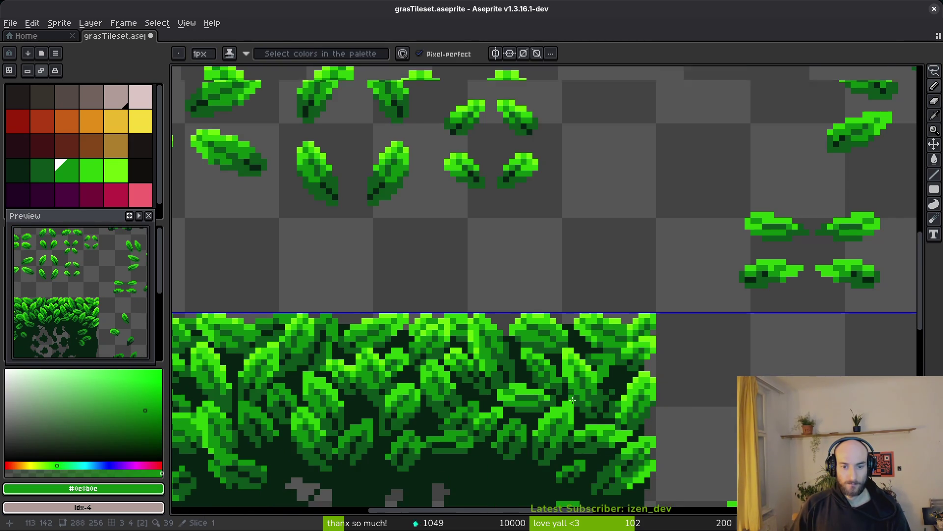
scroll(572, 398, "down", 1)
scroll(492, 329, "up", 5)
Sample the shadow dark green and the leaf mid green, then save again
left_click(469, 327, "alt")
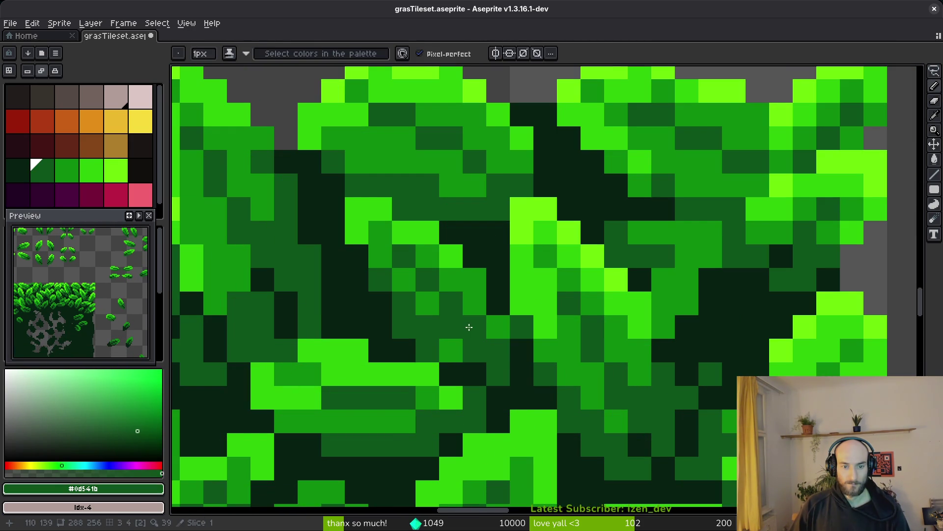
scroll(573, 434, "down", 3)
scroll(553, 358, "up", 2)
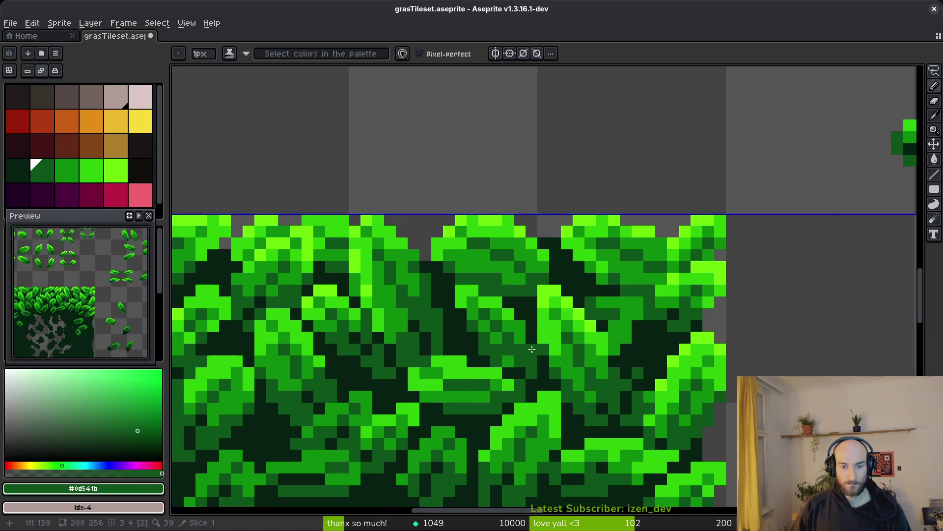
left_click(520, 334, "alt")
scroll(636, 388, "down", 2)
key("ctrl+s")
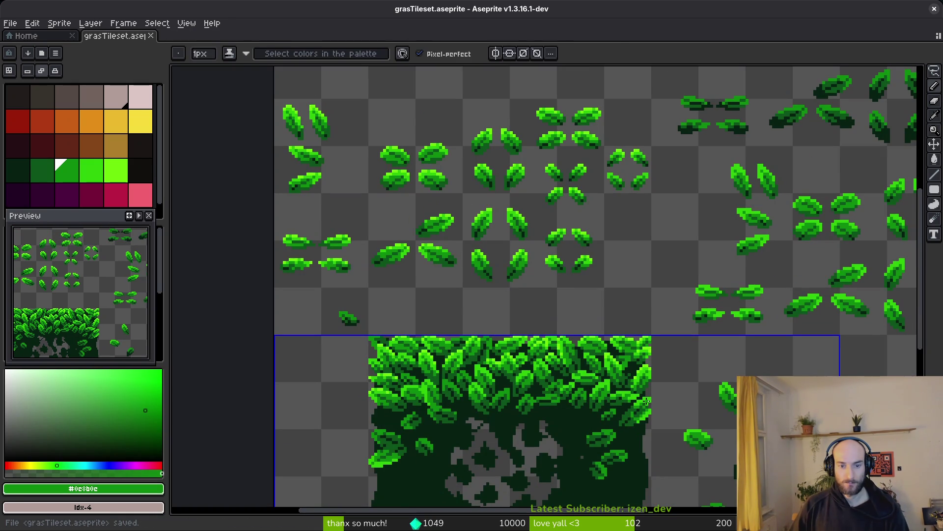
scroll(649, 378, "down", 3)
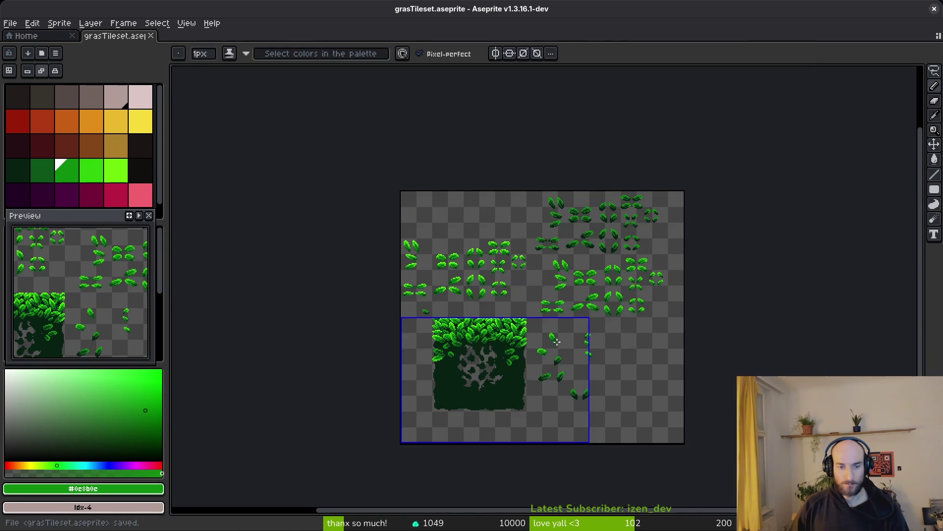
scroll(568, 331, "up", 3)
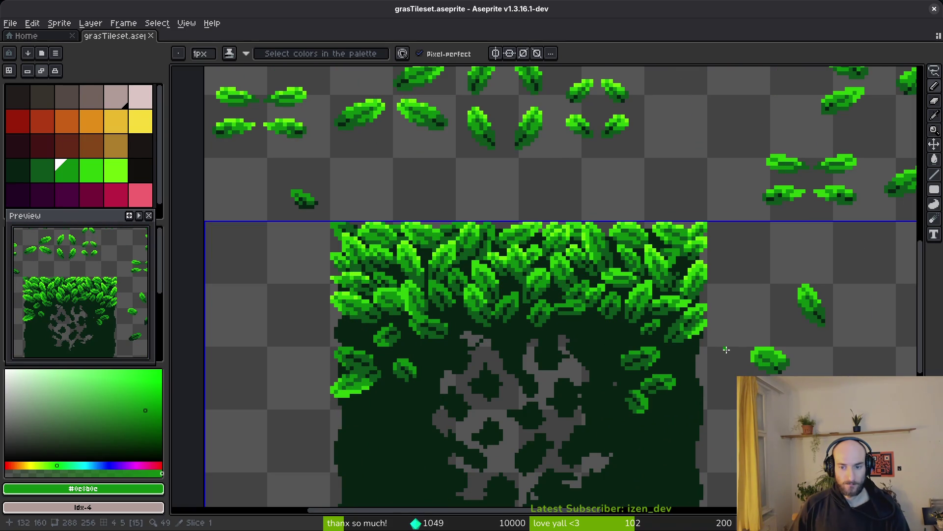
scroll(740, 372, "up", 6)
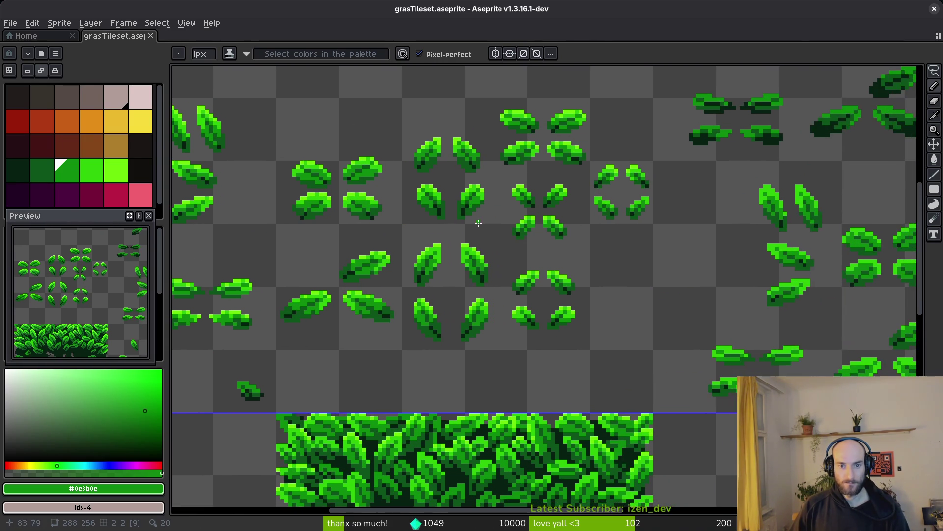
scroll(478, 223, "up", 1)
Marquee-select a single leaf on the leaf sheet, paste a copy, and drag it into the tile's foliage
key("m")
mouse_move(601, 146)
left_mouse_down()
mouse_move(655, 166)
mouse_move(670, 185)
left_mouse_up()
scroll(650, 191, "down", 5)
key("ctrl+v")
mouse_move(556, 301)
left_mouse_down()
mouse_move(469, 407)
mouse_move(442, 372)
mouse_move(448, 379)
left_mouse_up()
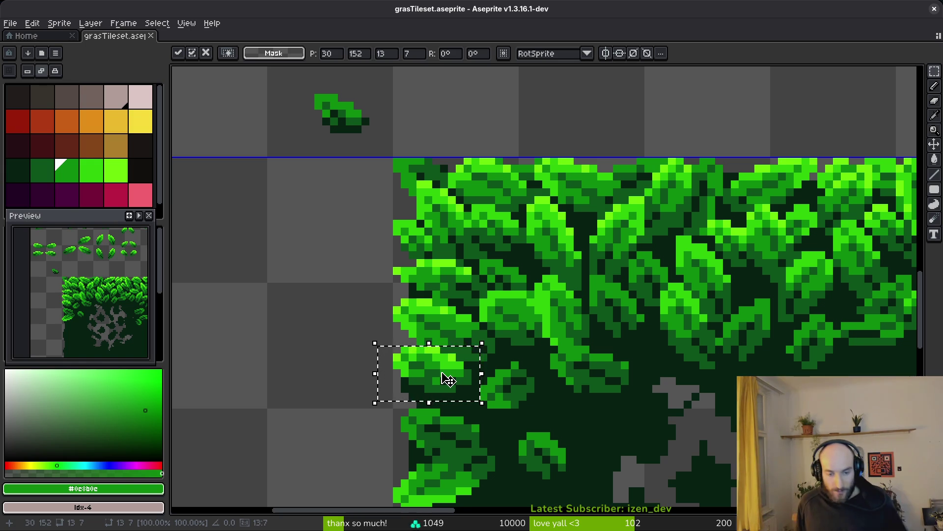
Paste another leaf copy, rotate it 90 degrees, and set it into the tile's left foliage
scroll(538, 417, "up", 2)
key("ctrl+d")
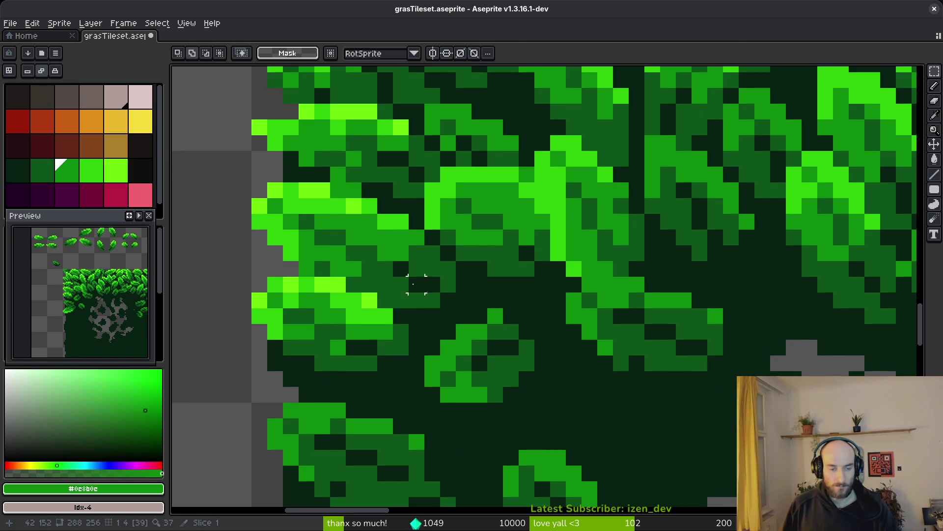
scroll(400, 284, "down", 2)
key("ctrl+d")
key("ctrl+v")
mouse_move(909, 300)
left_mouse_down()
mouse_move(680, 341)
mouse_move(362, 334)
mouse_move(284, 302)
left_mouse_up()
mouse_move(314, 245)
left_mouse_down()
mouse_move(347, 317)
mouse_move(268, 339)
mouse_move(263, 267)
left_mouse_up()
mouse_move(305, 320)
left_mouse_down()
mouse_move(369, 337)
mouse_move(413, 332)
mouse_move(297, 327)
left_mouse_up()
key("Return")
Reposition the leaf cluster on the tile's left edge up and to the left
scroll(295, 324, "down", 5)
scroll(309, 314, "up", 5)
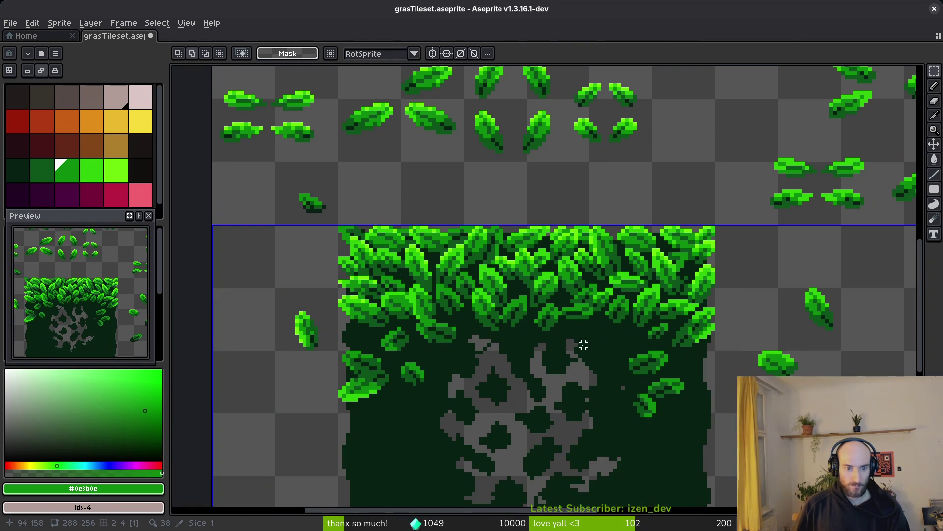
scroll(565, 361, "up", 2)
scroll(554, 299, "up", 1)
scroll(478, 232, "down", 2)
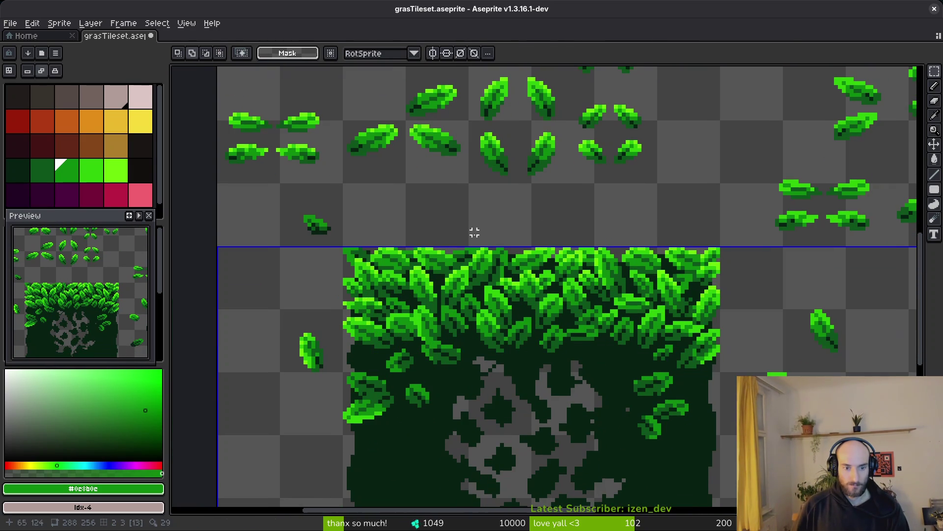
scroll(388, 359, "up", 2)
left_click_drag(379, 273, 494, 388)
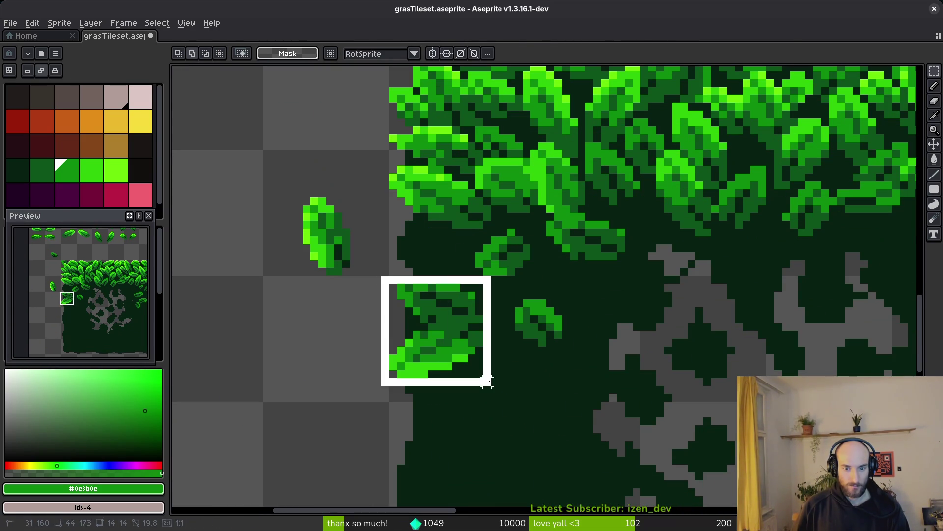
left_click_drag(451, 326, 434, 278)
left_click_drag(447, 271, 448, 278)
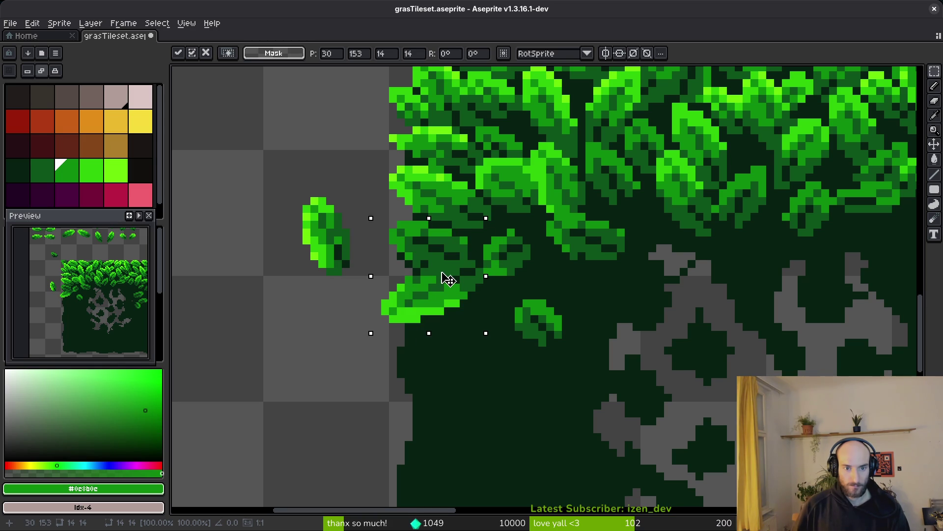
key("Return")
scroll(505, 269, "up", 1)
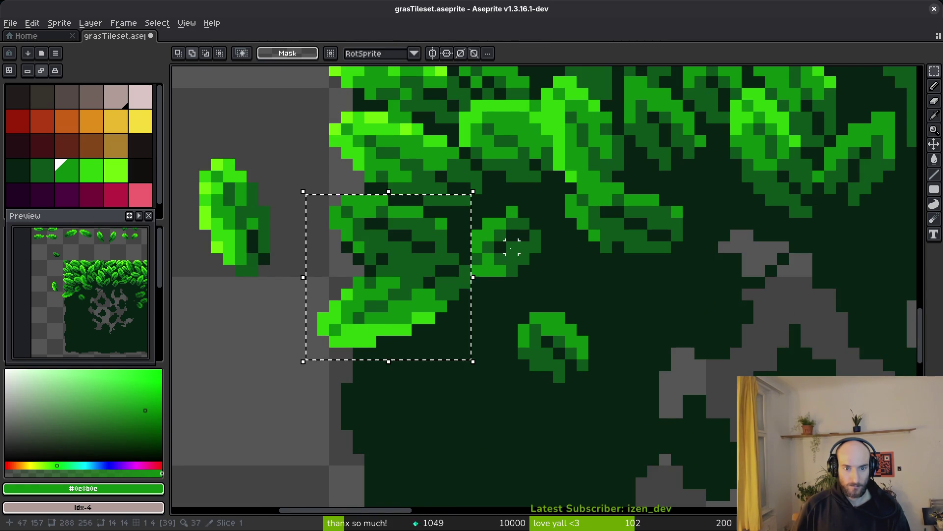
key("ctrl+z")
Shift the small inner leaf and move the lower-left leaf cluster up about 7 pixels and rightward
mouse_move(459, 217)
left_mouse_down()
mouse_move(548, 282)
mouse_move(522, 257)
left_mouse_up()
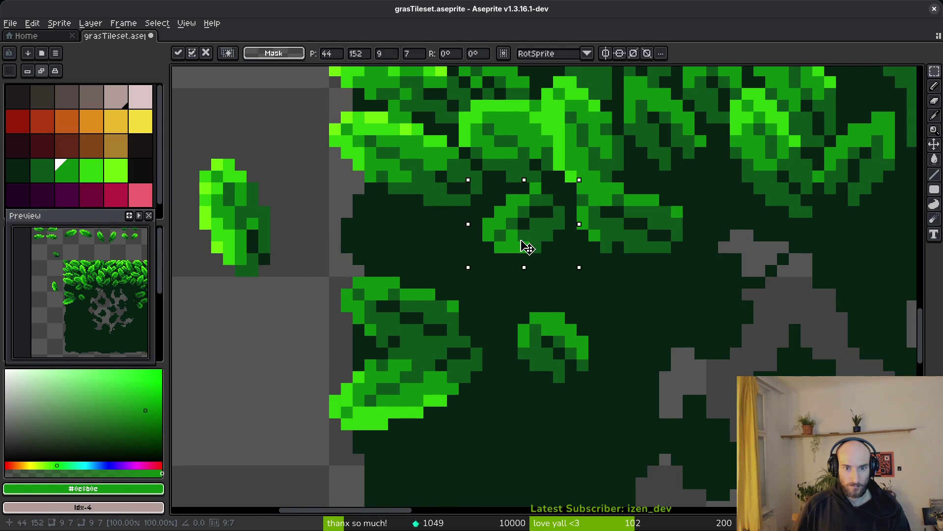
key("Return")
mouse_move(309, 255)
left_mouse_down()
mouse_move(463, 446)
mouse_move(484, 455)
left_mouse_up()
left_click_drag(428, 398, 421, 303)
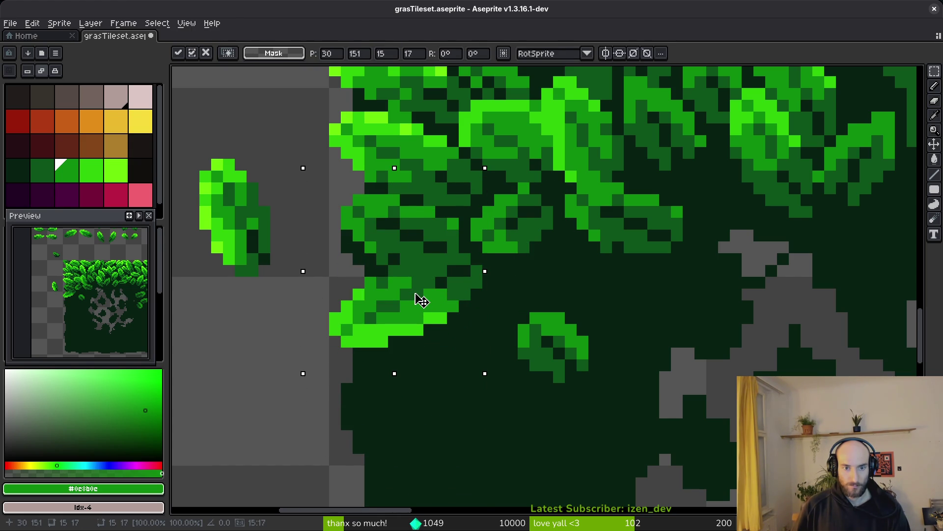
key("Return")
scroll(545, 329, "down", 3)
scroll(560, 338, "up", 2)
mouse_move(501, 296)
left_mouse_down()
mouse_move(572, 360)
mouse_move(556, 305)
left_mouse_up()
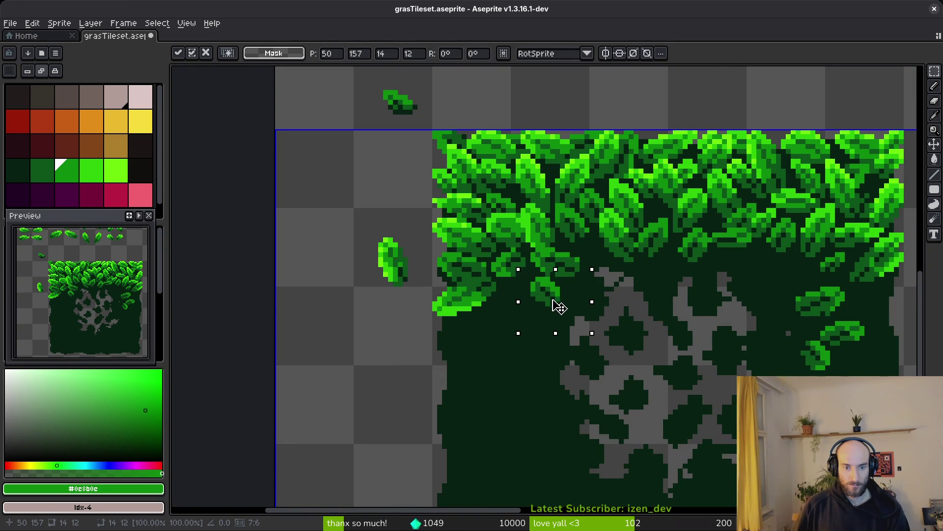
key("Return")
Move the small leaf left of the tile right and down, keeping its rotation
left_click_drag(347, 200, 424, 300)
mouse_move(407, 280)
left_mouse_down()
mouse_move(491, 329)
mouse_move(491, 301)
mouse_move(499, 302)
mouse_move(366, 277)
mouse_move(395, 298)
left_mouse_up()
key("ctrl+z")
key("ctrl+y")
key("Return")
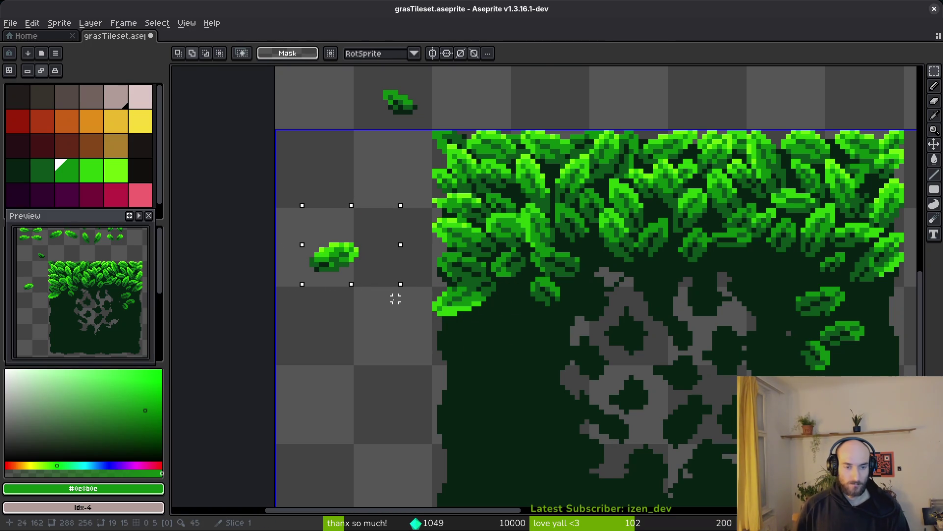
Move the leaf beside the tile onto the grass tile's edge and save grasTileset.aseprite
left_click_drag(276, 212, 391, 294)
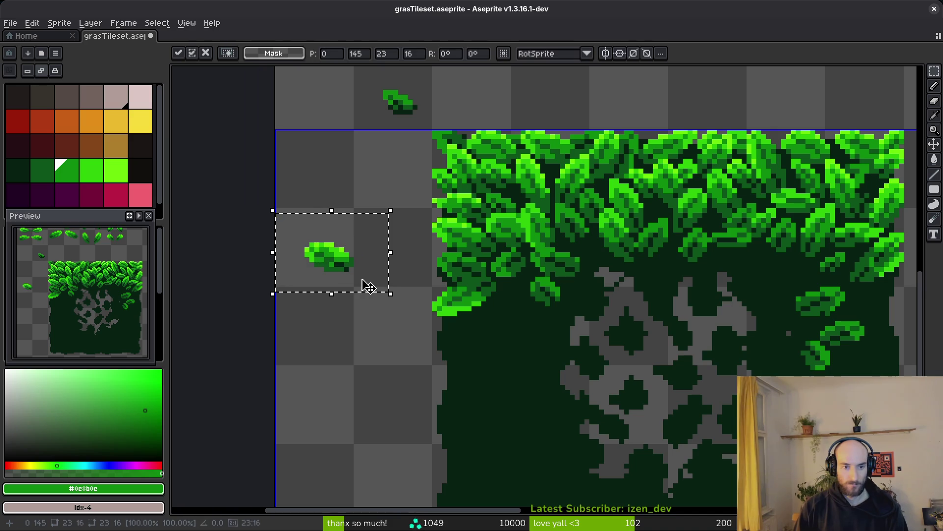
mouse_move(328, 260)
left_mouse_down()
mouse_move(520, 285)
mouse_move(483, 290)
mouse_move(494, 290)
left_mouse_up()
key("Return")
key("ctrl+d")
scroll(528, 312, "down", 2)
key("ctrl+s")
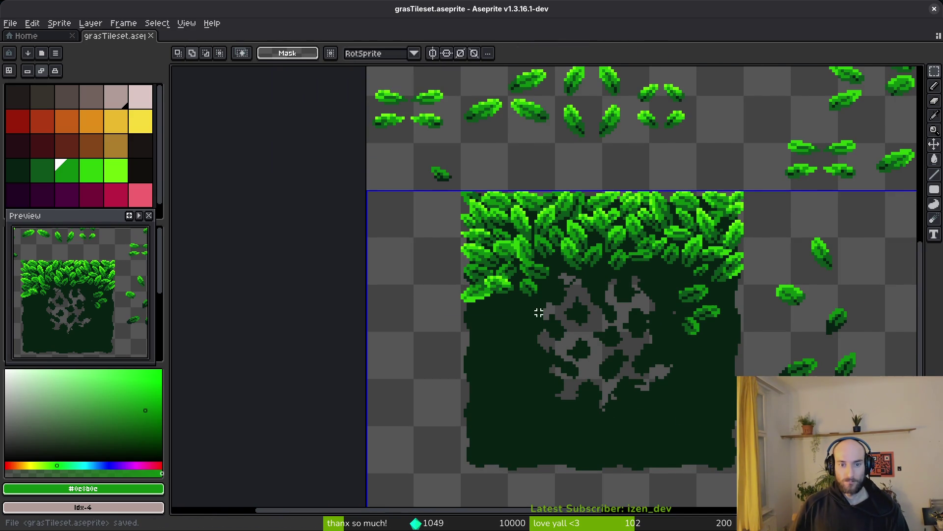
Shift the small leaves on the tile's right side upward and nudge one leaf up-left
scroll(537, 316, "down", 1)
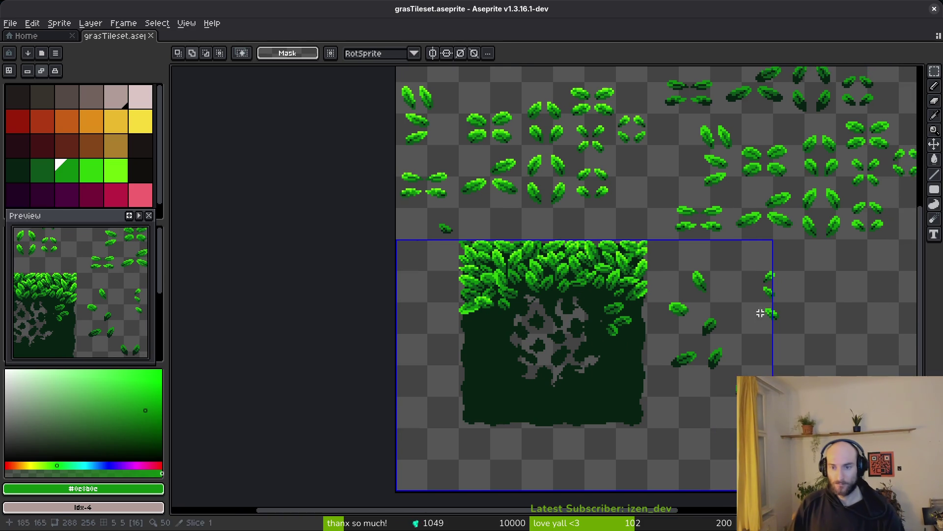
scroll(762, 312, "up", 1)
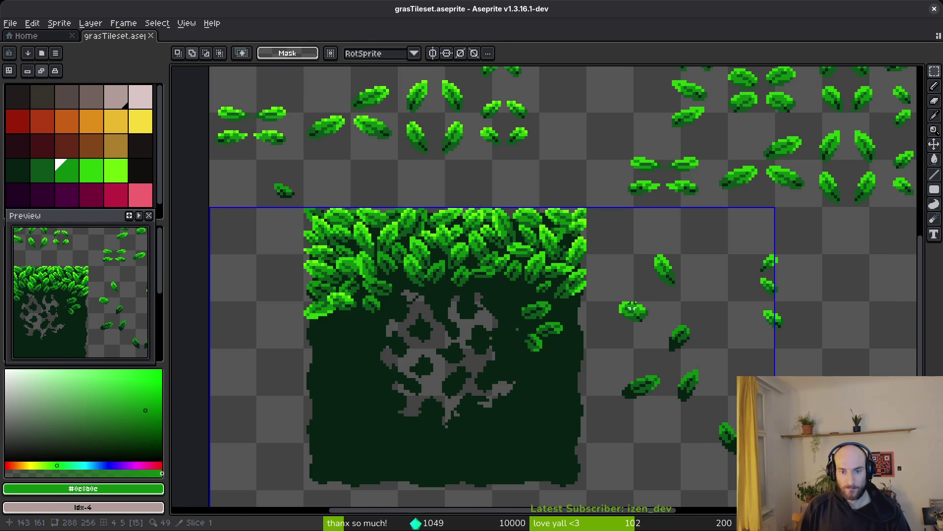
scroll(674, 275, "up", 1)
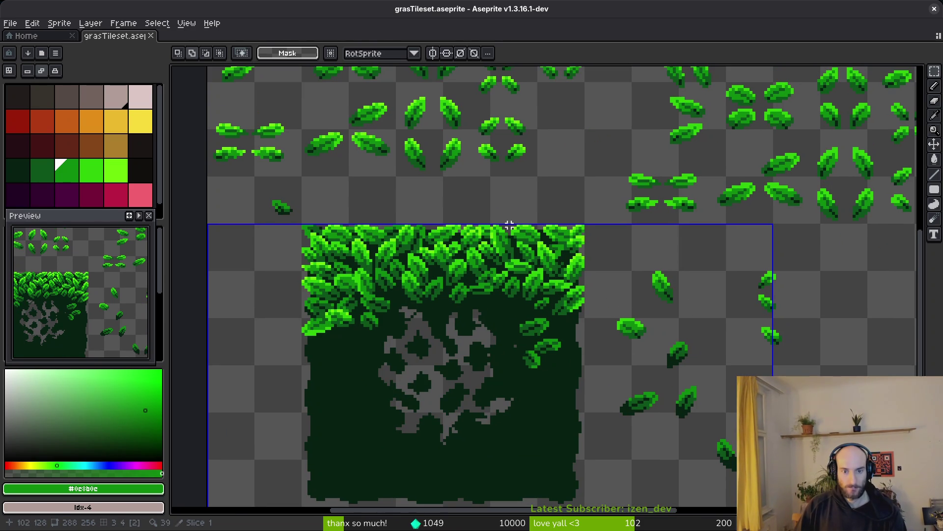
scroll(580, 337, "up", 2)
mouse_move(488, 291)
left_mouse_down()
mouse_move(543, 334)
mouse_move(596, 398)
left_mouse_up()
left_click_drag(556, 356, 556, 343)
left_click(481, 278)
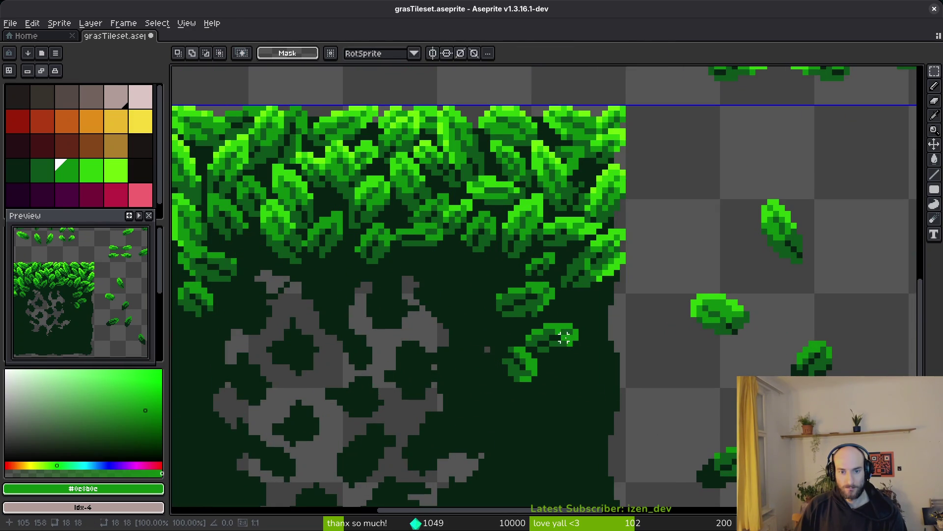
mouse_move(482, 276)
left_mouse_down()
mouse_move(558, 316)
mouse_move(463, 267)
mouse_move(552, 301)
left_mouse_up()
scroll(555, 322, "up", 2)
key("Return")
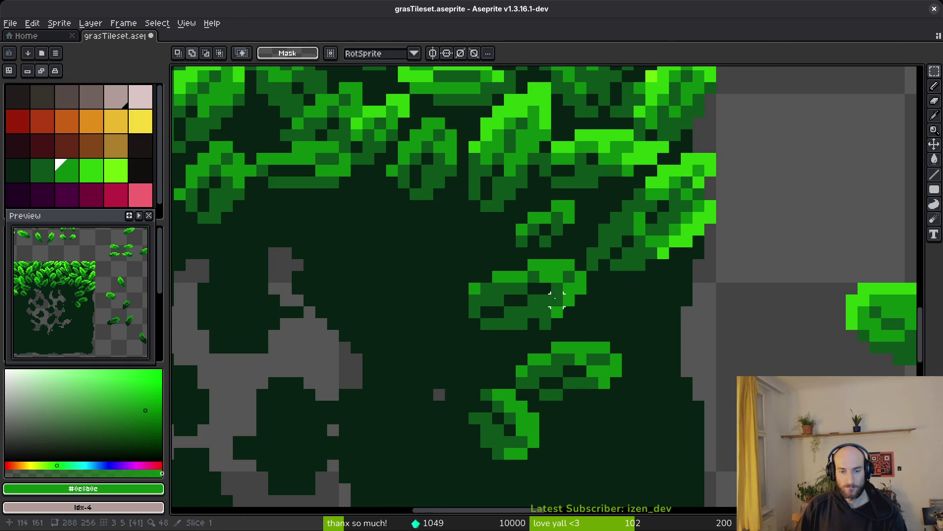
scroll(624, 389, "down", 3)
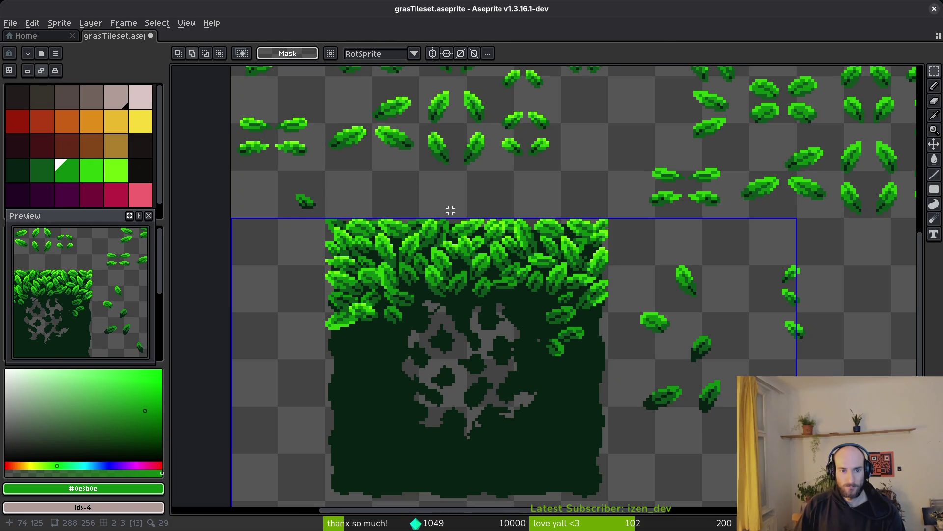
Copy a leaf from the leaf sheet and place it on the tile's right side
left_click_drag(450, 210, 493, 272)
scroll(573, 206, "up", 1)
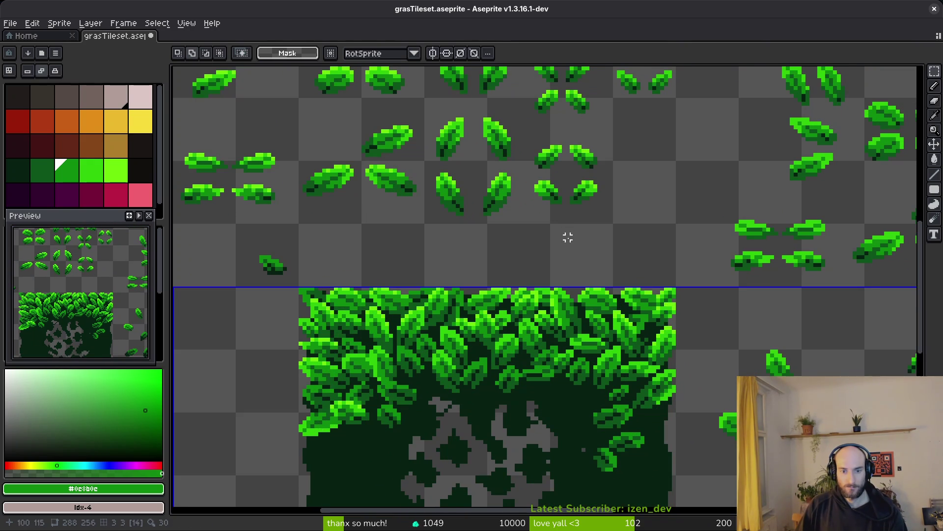
scroll(560, 233, "down", 3)
scroll(575, 240, "up", 2)
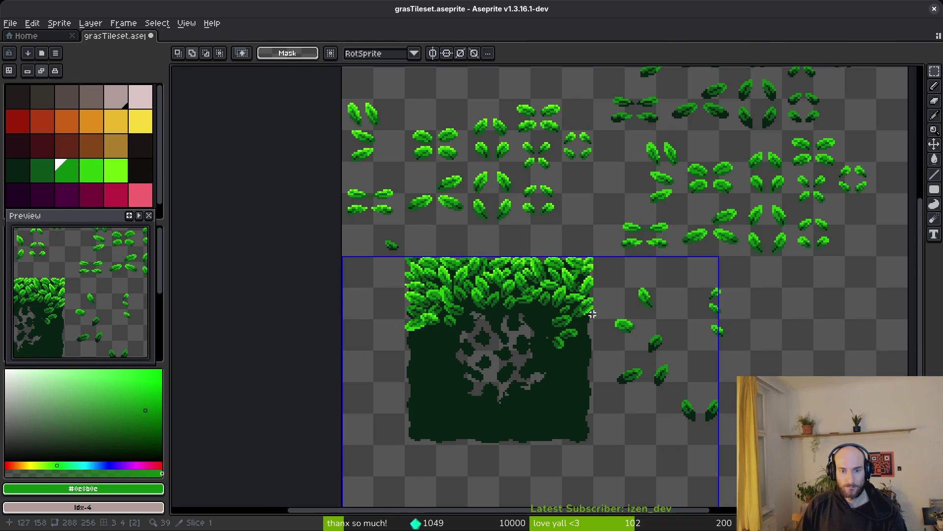
scroll(431, 143, "up", 1)
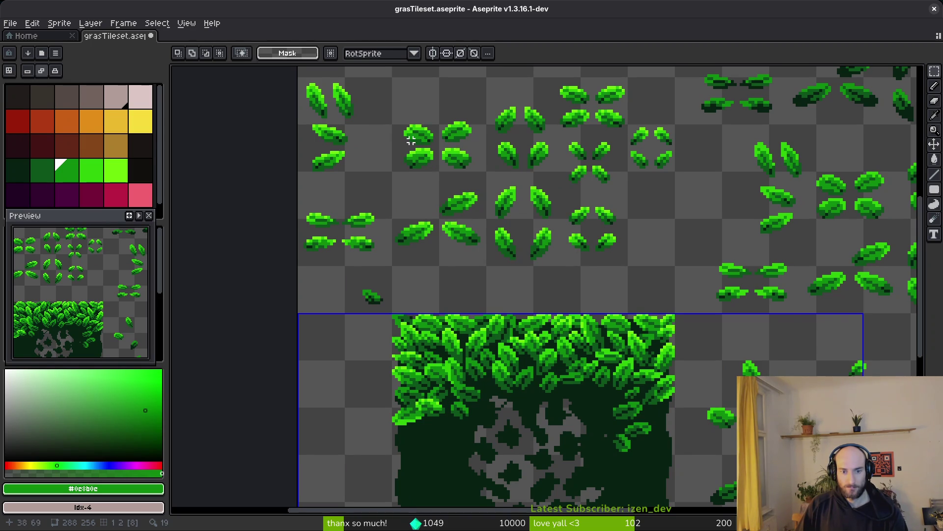
scroll(445, 132, "up", 1)
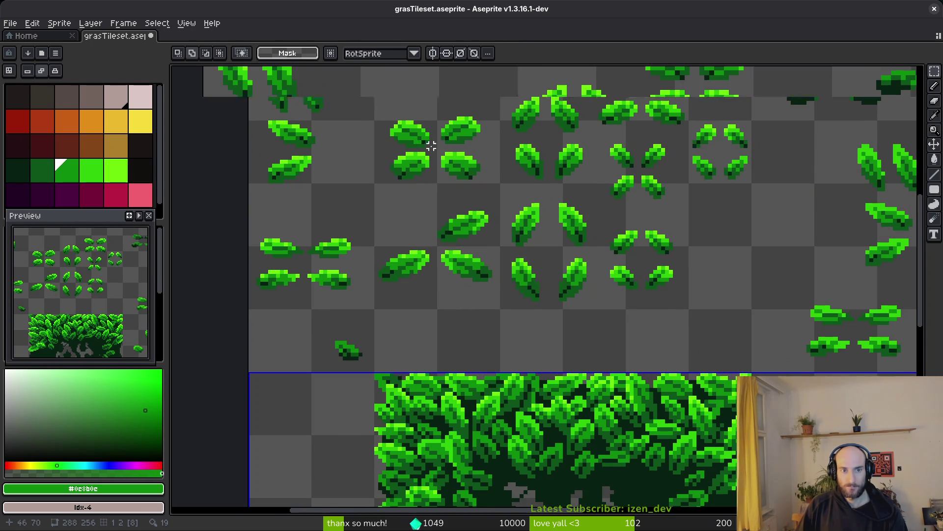
scroll(431, 150, "up", 1)
left_click_drag(436, 96, 506, 153)
scroll(506, 153, "down", 4)
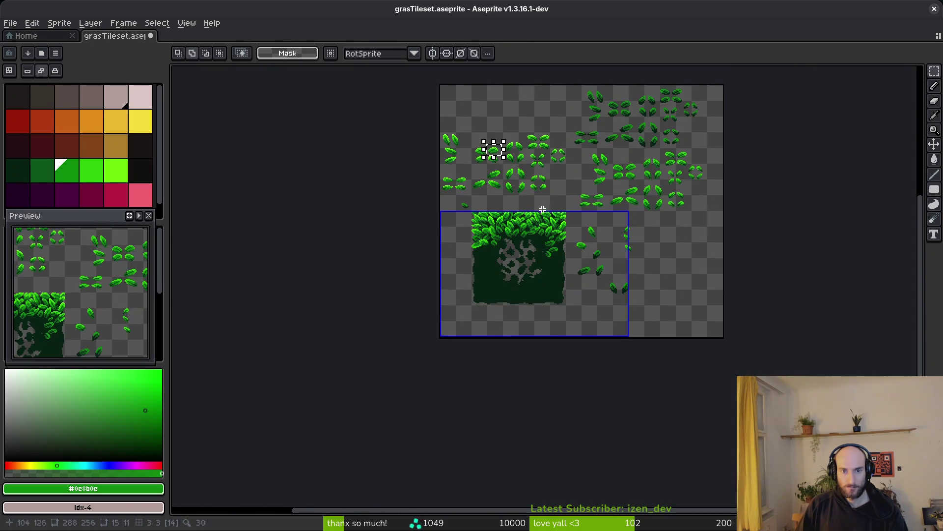
scroll(546, 208, "up", 4)
key("ctrl+v")
mouse_move(214, 295)
left_mouse_down()
mouse_move(543, 279)
mouse_move(562, 192)
mouse_move(549, 186)
left_mouse_up()
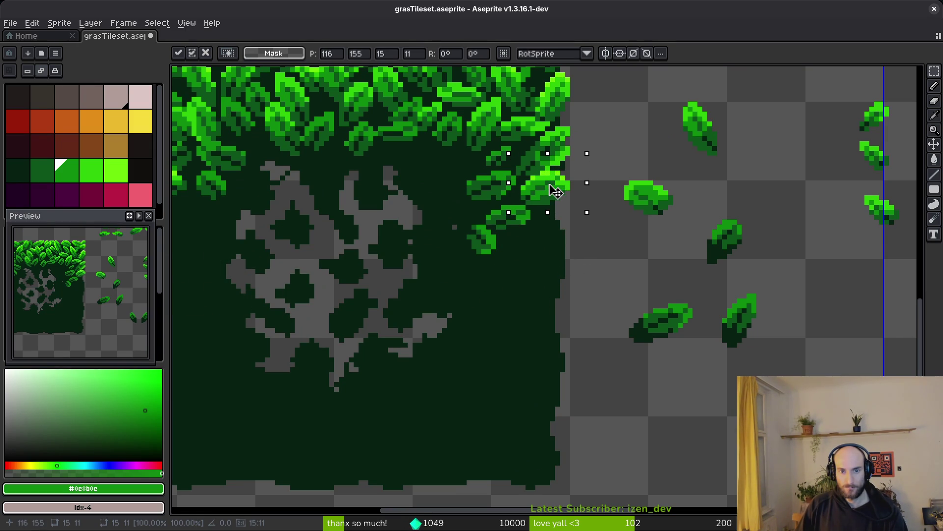
key("Return")
Move a leaf from right of the tile near its bottom edge, trying and undoing rotations
left_click_drag(615, 162, 694, 252)
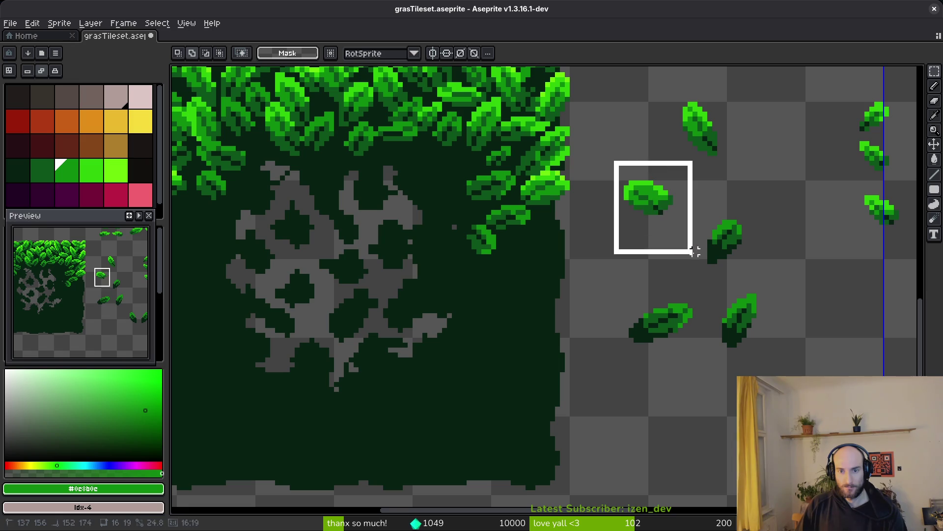
mouse_move(641, 193)
left_mouse_down()
mouse_move(564, 320)
mouse_move(459, 399)
mouse_move(501, 438)
mouse_move(405, 471)
left_mouse_up()
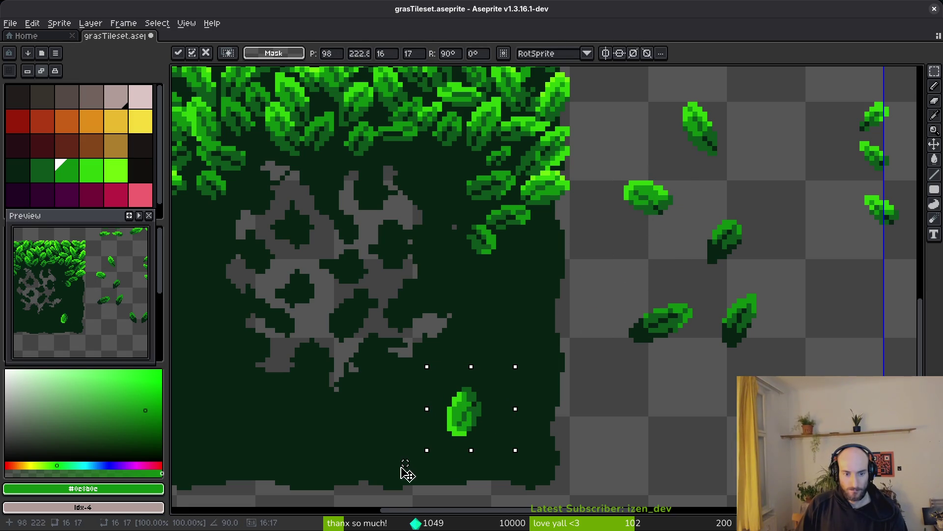
mouse_move(455, 425)
left_mouse_down()
mouse_move(385, 476)
mouse_move(525, 473)
left_mouse_up()
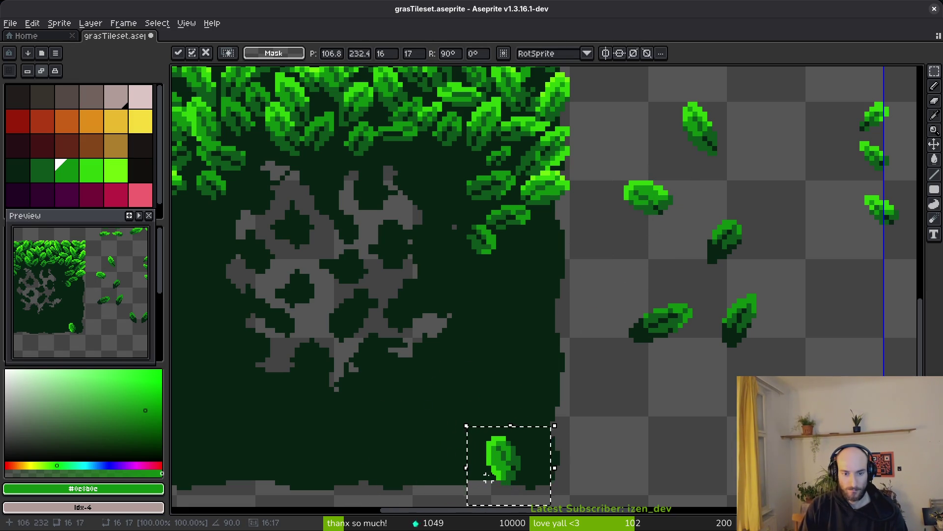
key("Escape")
key("ctrl+z")
key("Escape")
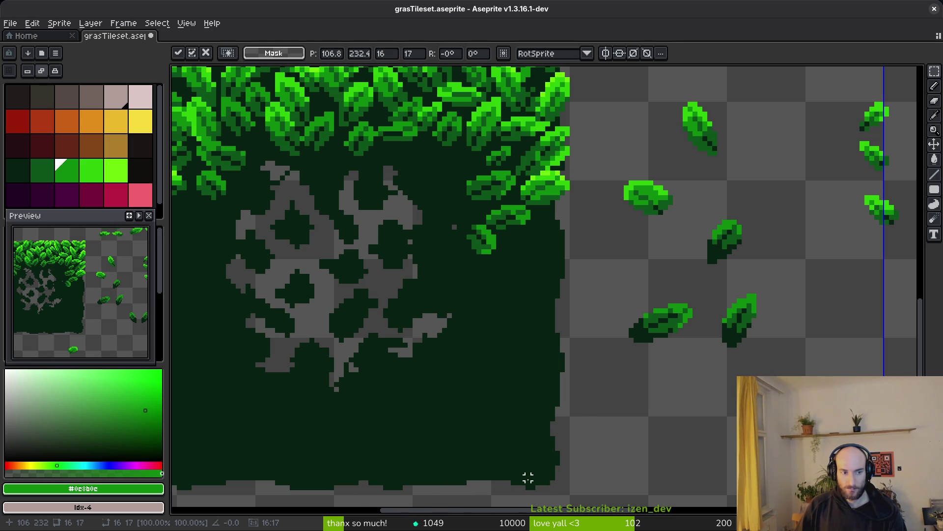
scroll(563, 428, "down", 3)
Rotate the leaf 90° and commit it at the tile's lower-right corner, overhanging the right edge
scroll(557, 445, "up", 3)
mouse_move(502, 415)
left_mouse_down()
mouse_move(524, 329)
mouse_move(510, 284)
left_mouse_up()
scroll(510, 284, "down", 4)
scroll(509, 280, "up", 8)
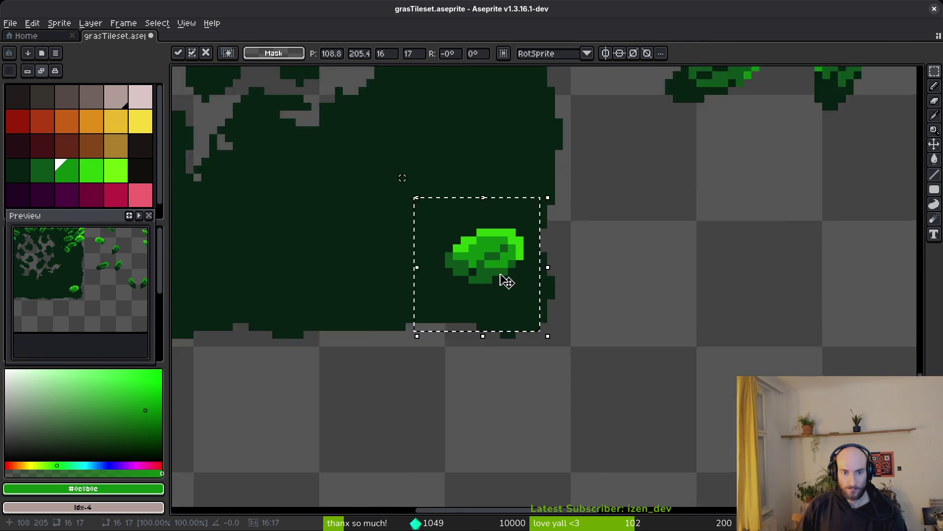
key("shift+r")
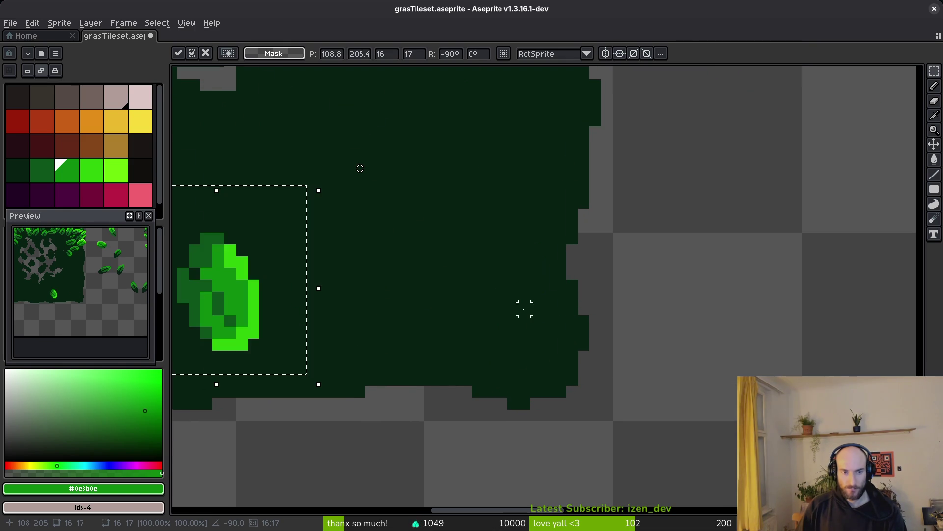
scroll(523, 307, "down", 2)
scroll(382, 319, "up", 1)
mouse_move(382, 319)
left_mouse_down()
mouse_move(670, 343)
mouse_move(727, 369)
left_mouse_up()
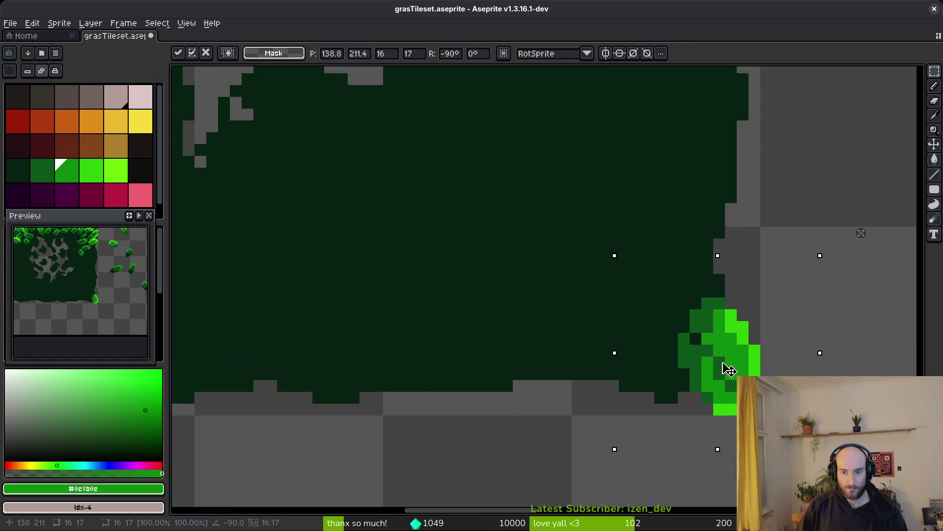
key("Return")
scroll(685, 339, "down", 4)
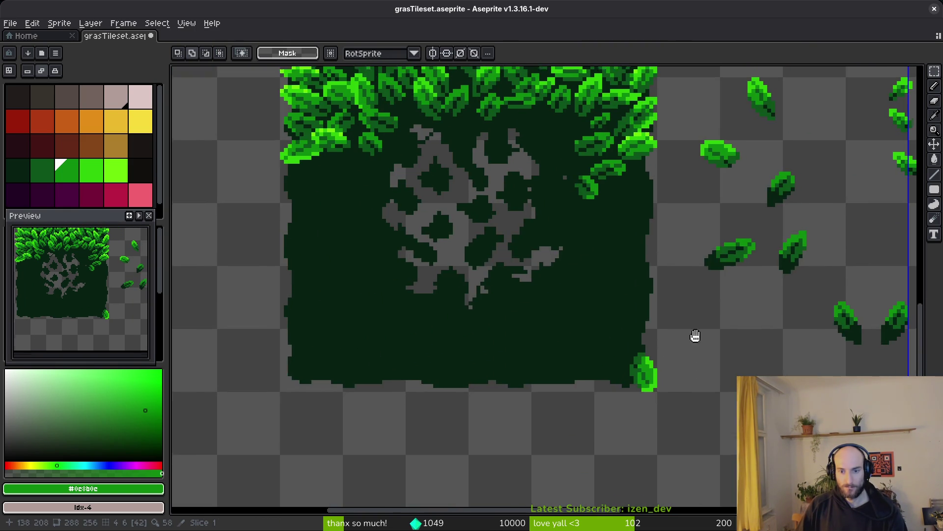
scroll(688, 305, "down", 2)
scroll(682, 285, "up", 6)
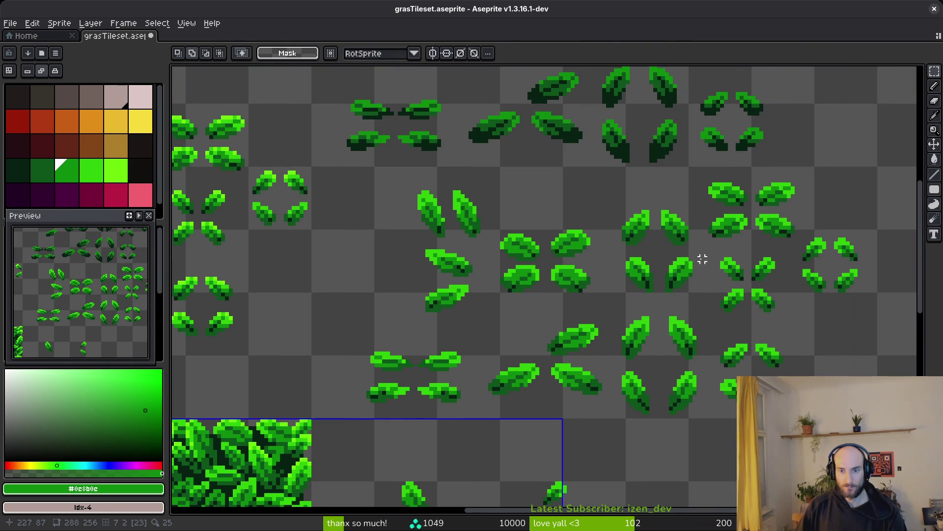
Move a loose leaf from the leaf sheet down into the dense leaf cover
scroll(556, 290, "down", 3)
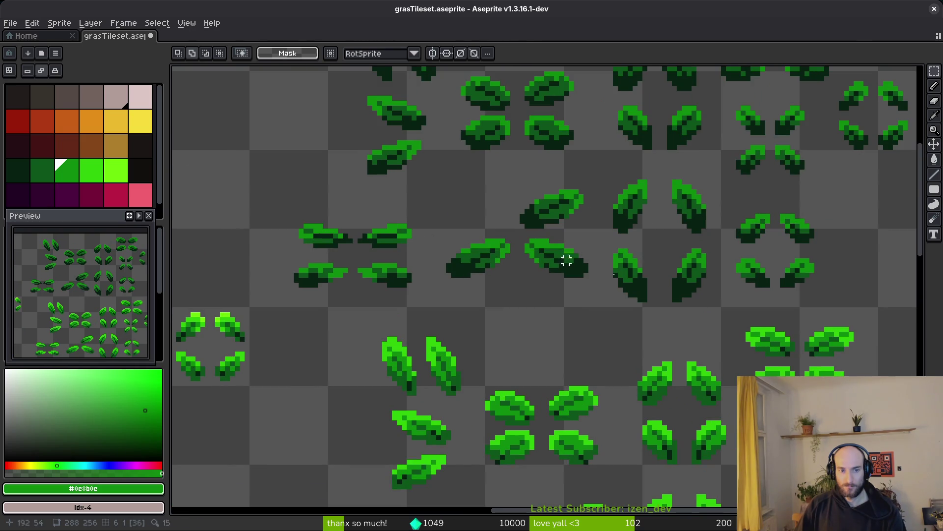
scroll(458, 245, "down", 2)
scroll(638, 332, "down", 6)
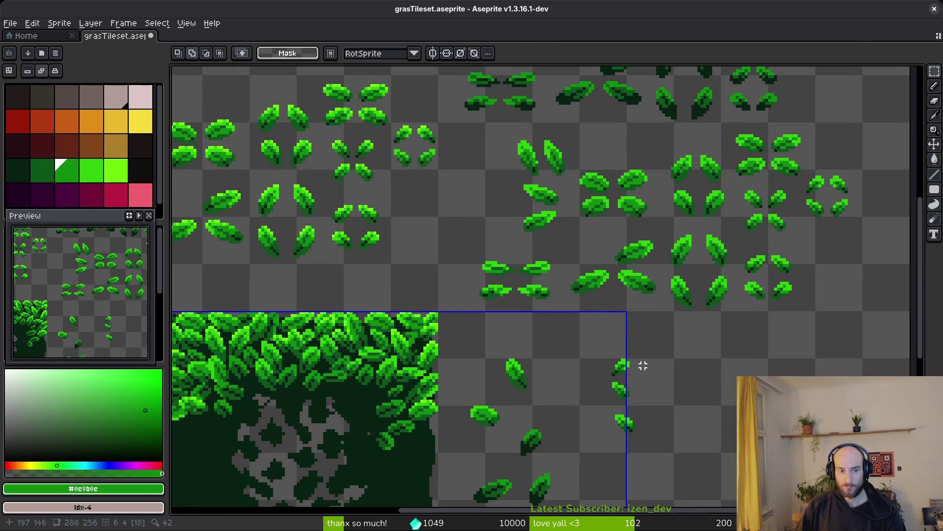
scroll(651, 313, "up", 2)
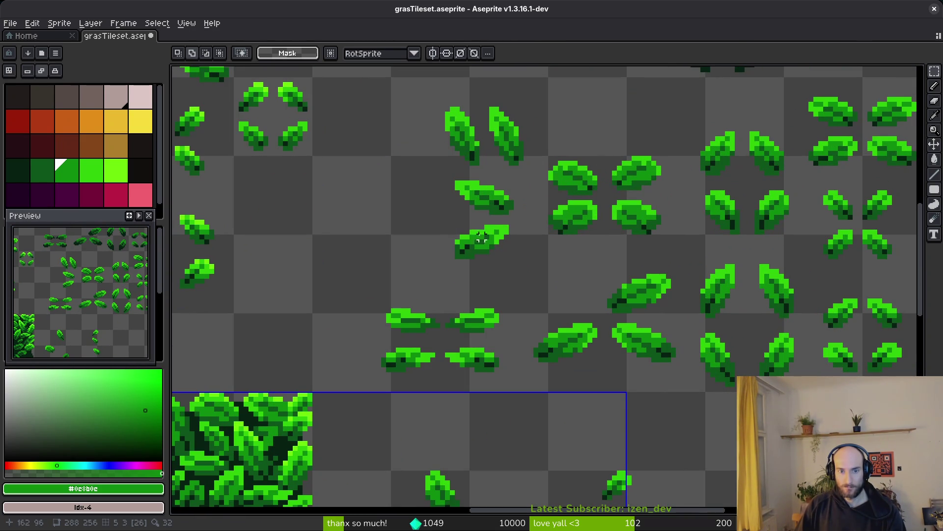
mouse_move(437, 217)
left_mouse_down()
mouse_move(531, 274)
mouse_move(566, 354)
left_mouse_up()
scroll(614, 268, "down", 1)
scroll(604, 274, "up", 2)
scroll(579, 379, "down", 3)
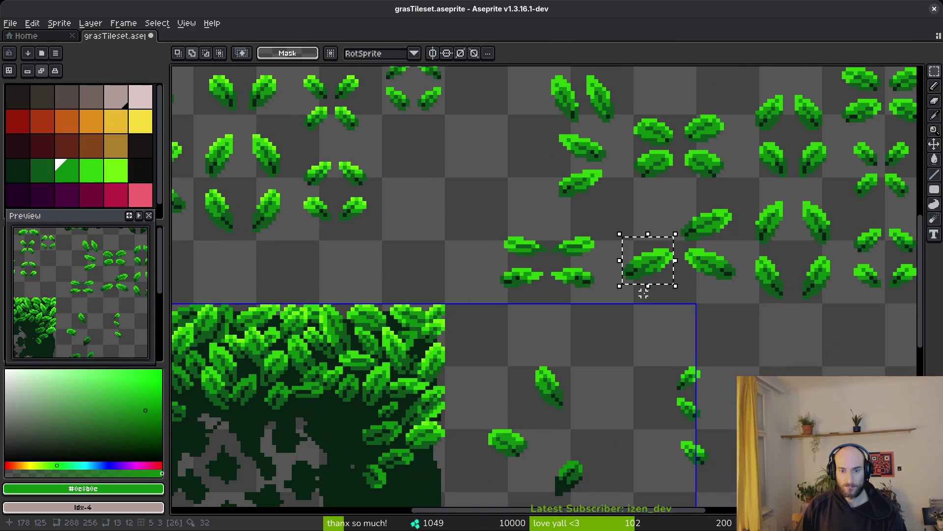
mouse_move(658, 275)
left_mouse_down()
mouse_move(358, 427)
mouse_move(370, 422)
left_mouse_up()
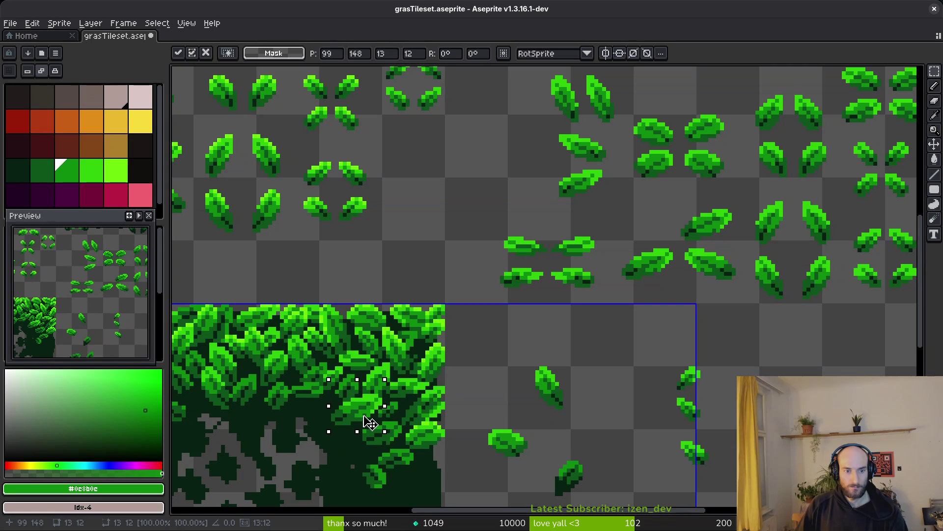
scroll(353, 405, "left", 3)
scroll(354, 404, "down", 2)
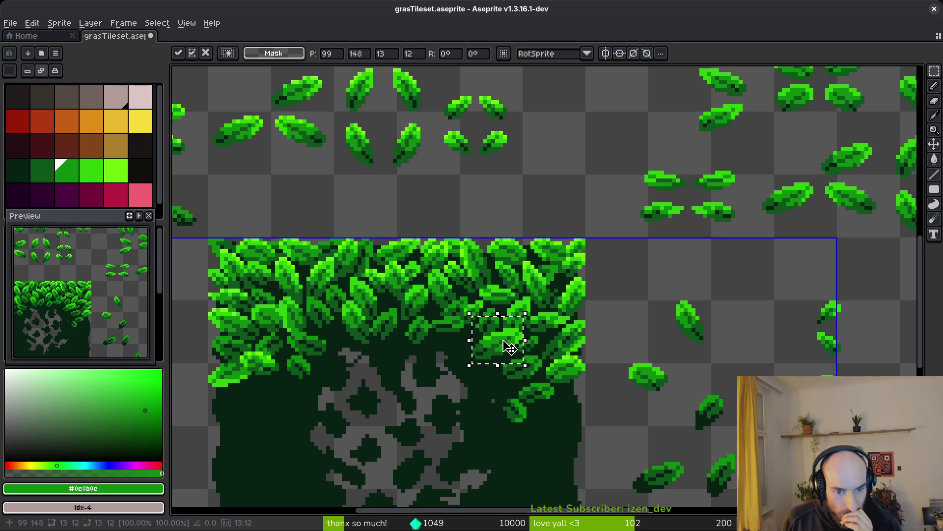
scroll(417, 334, "left", 1)
scroll(418, 335, "down", 1)
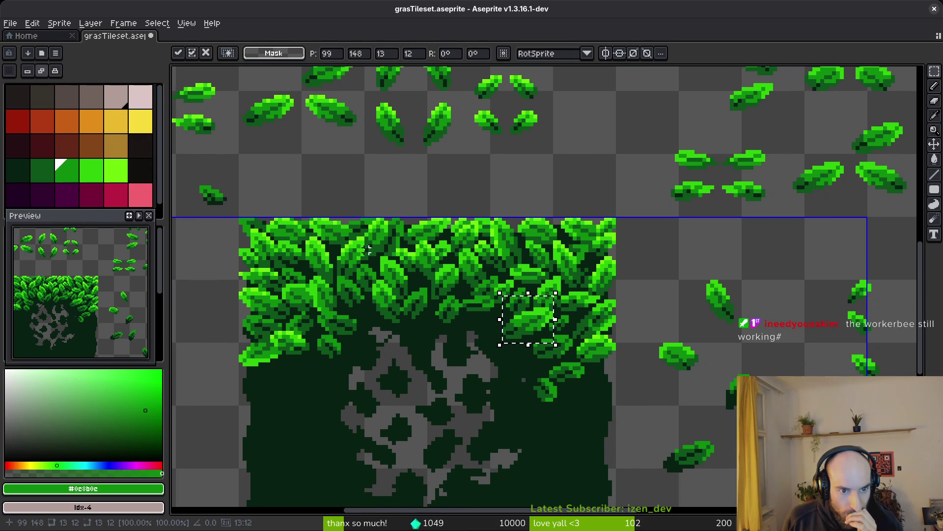
scroll(587, 352, "down", 1)
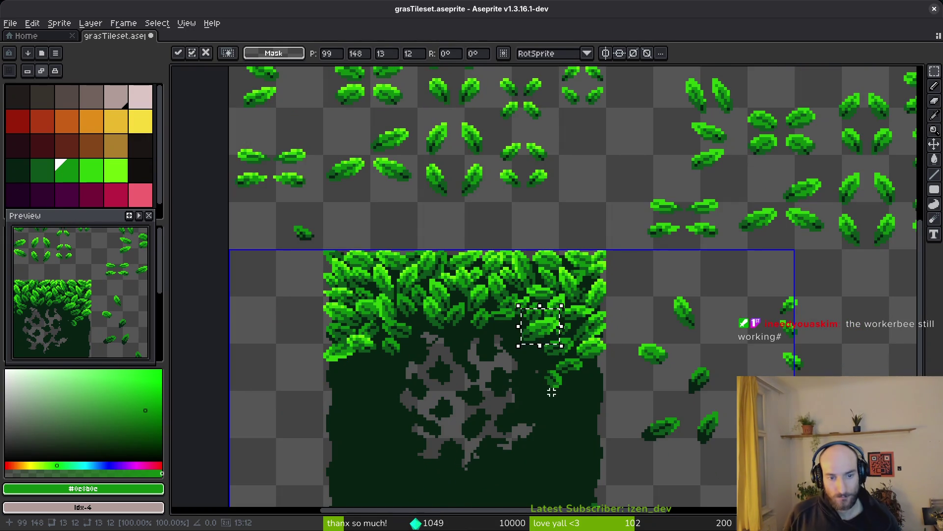
scroll(572, 409, "up", 4)
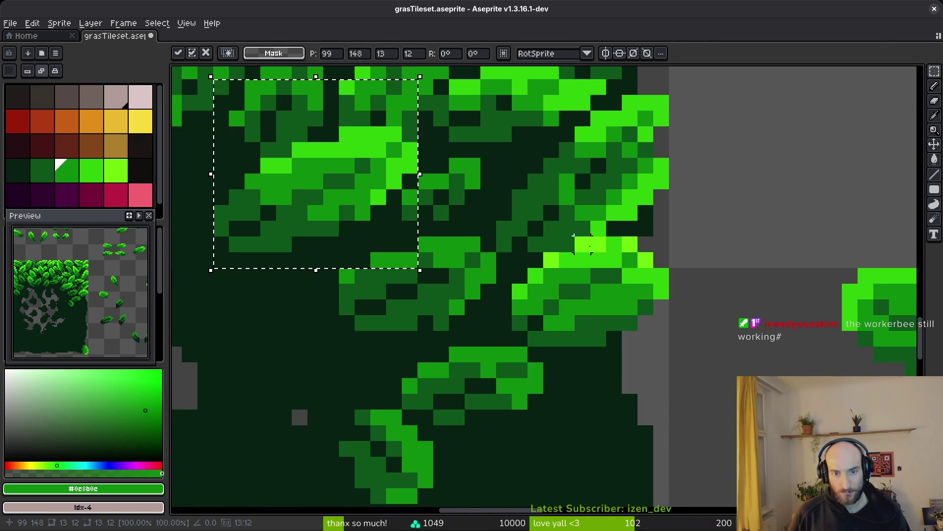
Pencil over stray pixels around the new leaf and nudge the leaf cluster up one pixel
key("ctrl+d")
key("b")
mouse_move(631, 245)
left_mouse_down()
mouse_move(596, 244)
mouse_move(515, 305)
mouse_move(602, 346)
mouse_move(654, 246)
mouse_move(590, 236)
left_mouse_up()
key("Up")
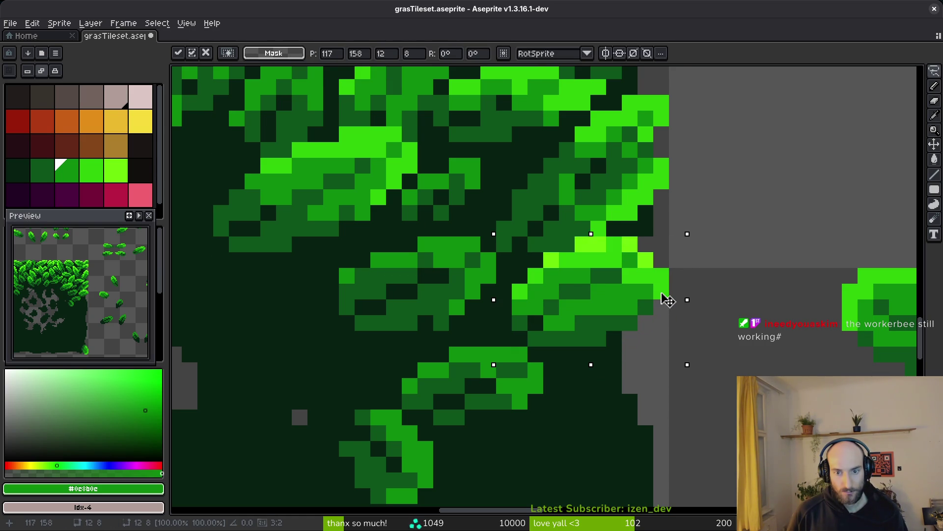
key("Return")
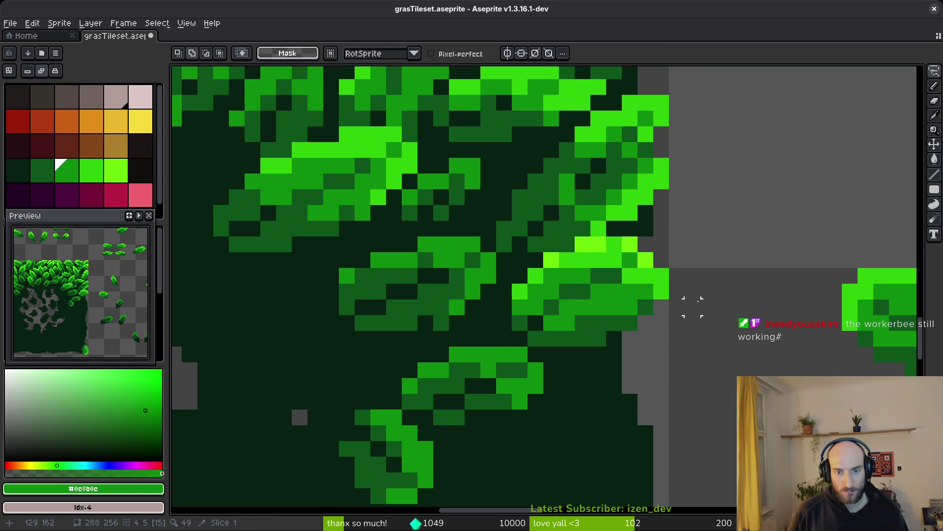
key("ctrl+d")
Save the tileset as grasTileset.aseprite
scroll(628, 325, "down", 3)
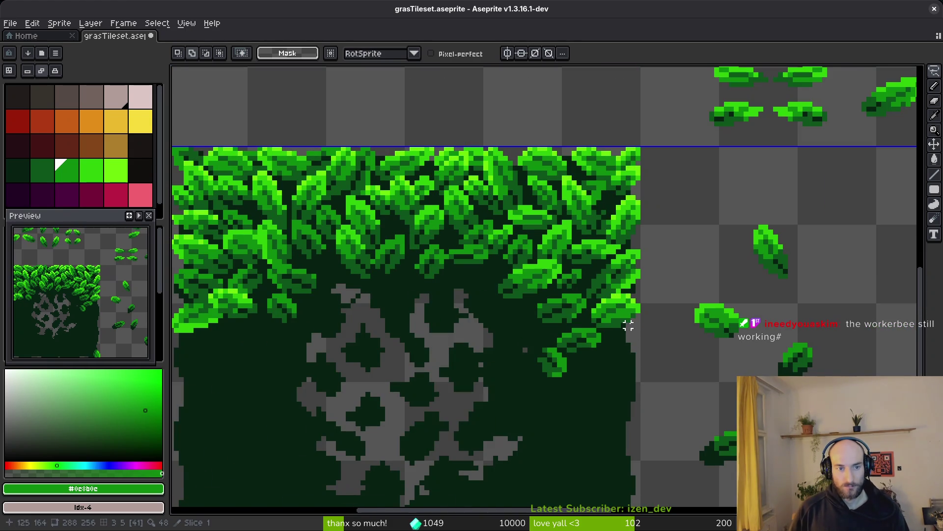
scroll(712, 335, "down", 1)
scroll(653, 304, "down", 1)
key("ctrl+s")
scroll(455, 279, "down", 1)
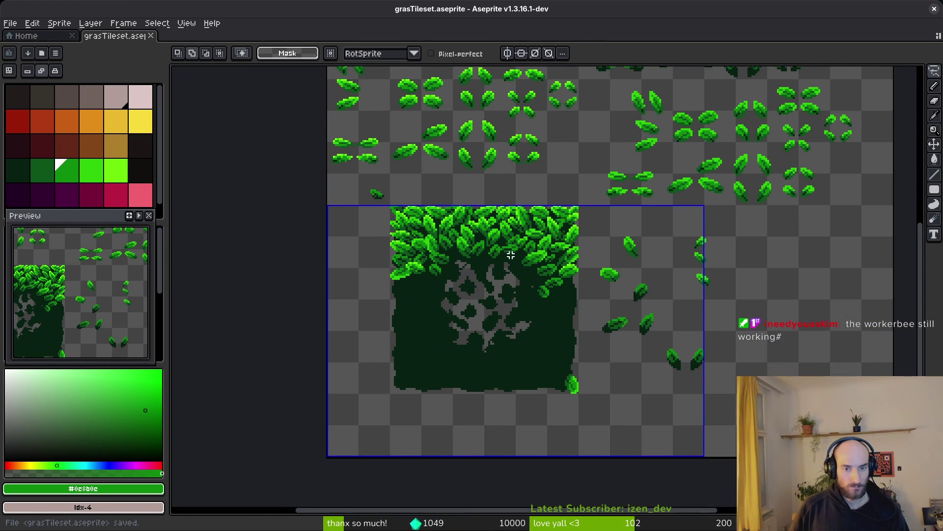
Select the tile's leafy top band and drag a copy of it downward
scroll(467, 256, "down", 1)
scroll(443, 246, "up", 2)
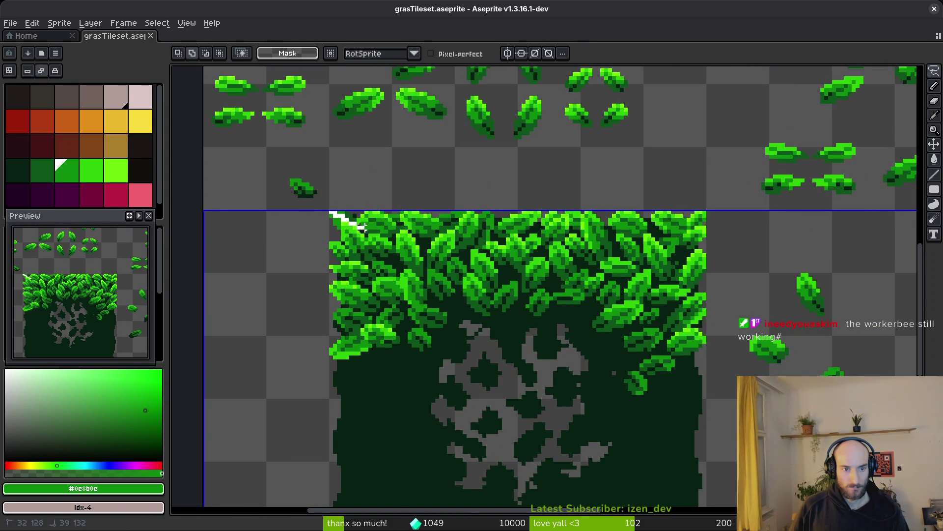
key("m")
mouse_move(331, 215)
left_mouse_down()
mouse_move(501, 314)
mouse_move(706, 333)
mouse_move(659, 257)
left_mouse_up()
left_click(600, 236)
mouse_move(544, 191)
left_mouse_down()
mouse_move(544, 363)
mouse_move(530, 366)
left_mouse_up()
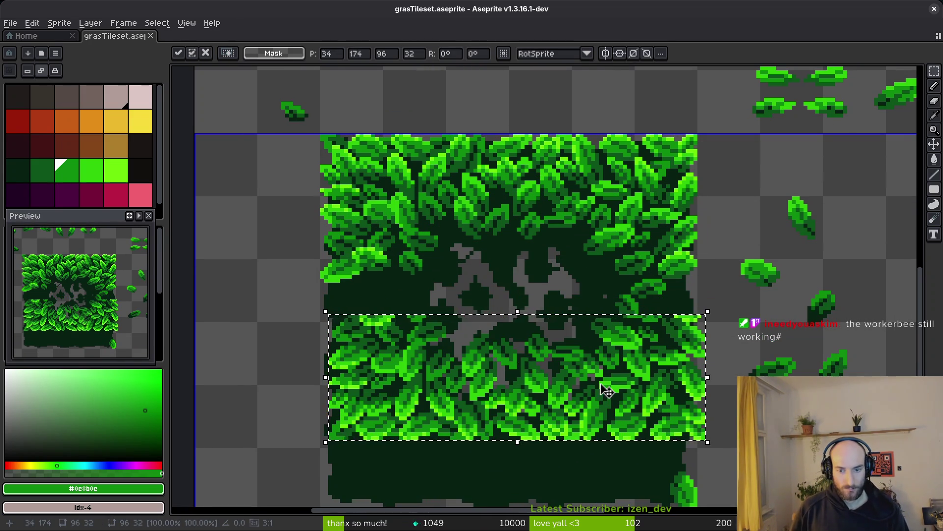
left_click_drag(595, 385, 604, 431)
Flip the copied 96×32 leaf band vertically and move it toward x 192, y 208
scroll(668, 339, "down", 2)
key("shift+v")
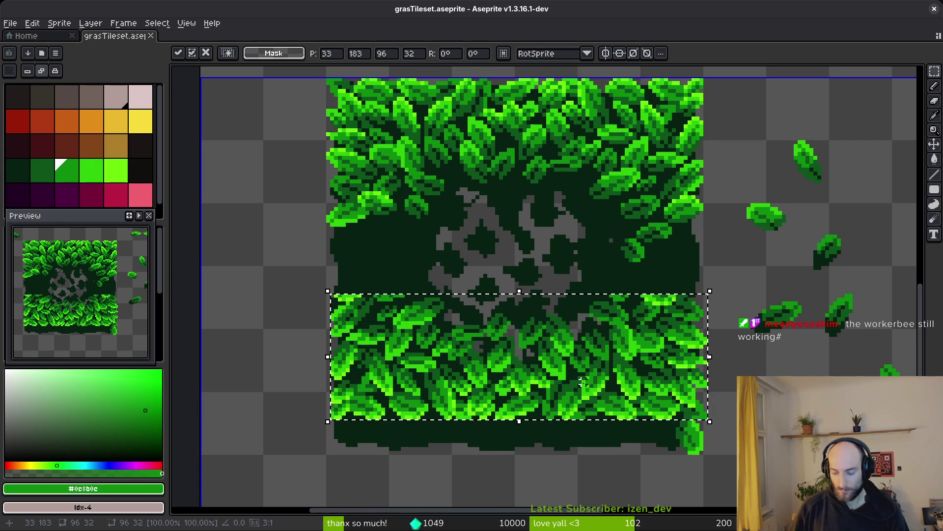
mouse_move(638, 347)
left_mouse_down()
mouse_move(622, 375)
mouse_move(633, 382)
mouse_move(421, 345)
mouse_move(611, 348)
mouse_move(630, 382)
mouse_move(480, 316)
mouse_move(498, 339)
mouse_move(713, 355)
left_mouse_up()
scroll(480, 316, "down", 2)
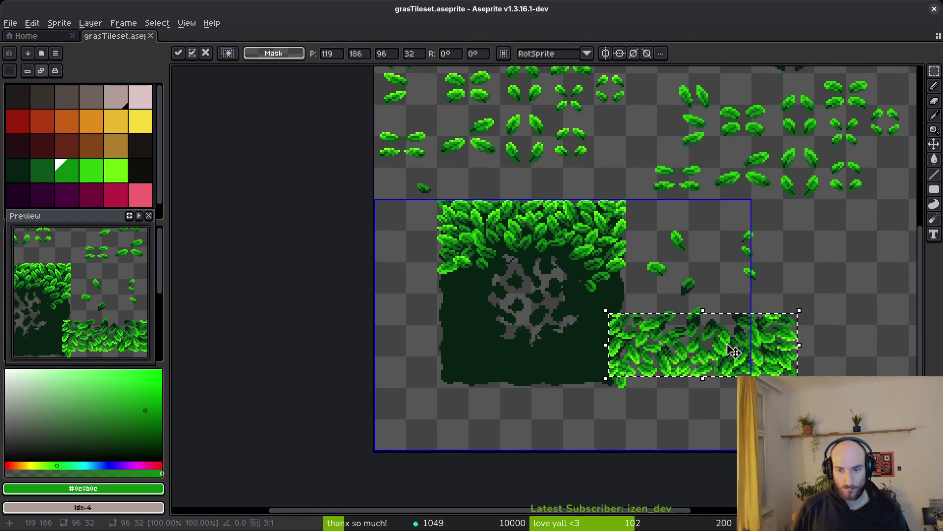
scroll(456, 340, "right", 5)
mouse_move(457, 340)
left_mouse_down()
mouse_move(600, 290)
mouse_move(600, 362)
left_mouse_up()
Align the flipped leaf strip with the tile boundary right of the grass tile and commit it
scroll(600, 393, "up", 4)
left_click_drag(599, 408, 564, 407)
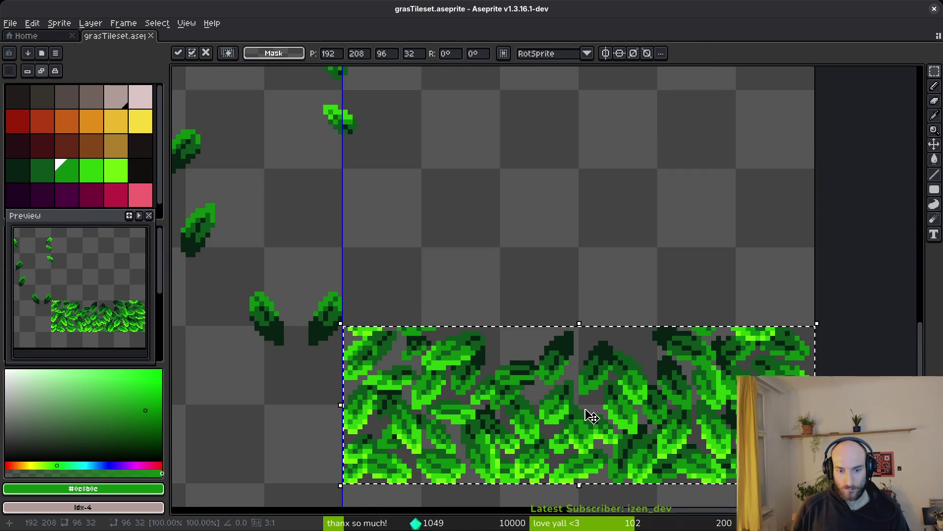
scroll(585, 410, "down", 3)
key("Return")
Copy a 32×32 block of the leaf strip up one cell
mouse_move(461, 250)
left_mouse_down()
mouse_move(617, 396)
mouse_move(604, 400)
mouse_move(613, 403)
left_mouse_up()
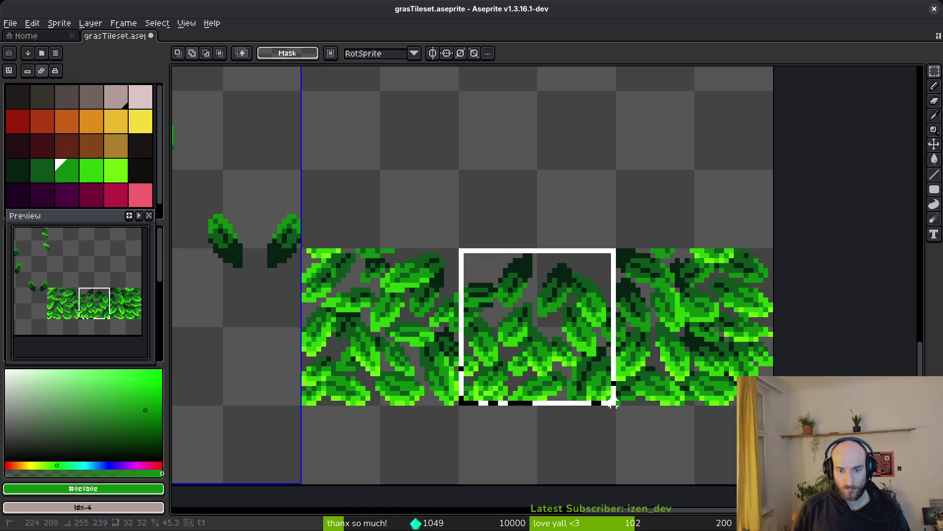
scroll(575, 322, "up", 2)
mouse_move(576, 322)
left_mouse_down()
mouse_move(564, 204)
mouse_move(544, 333)
mouse_move(379, 196)
mouse_move(442, 235)
mouse_move(515, 376)
mouse_move(665, 207)
mouse_move(673, 217)
left_mouse_up()
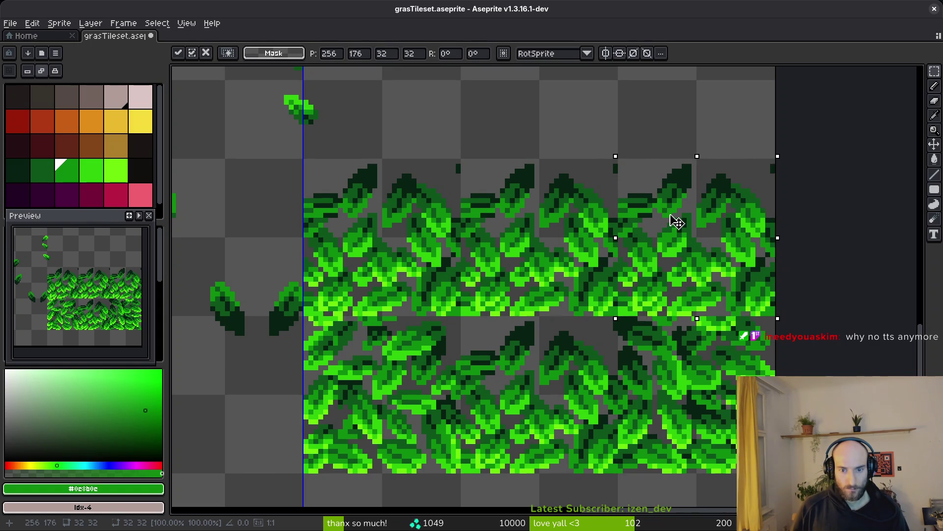
key("ctrl+d")
scroll(669, 215, "down", 4)
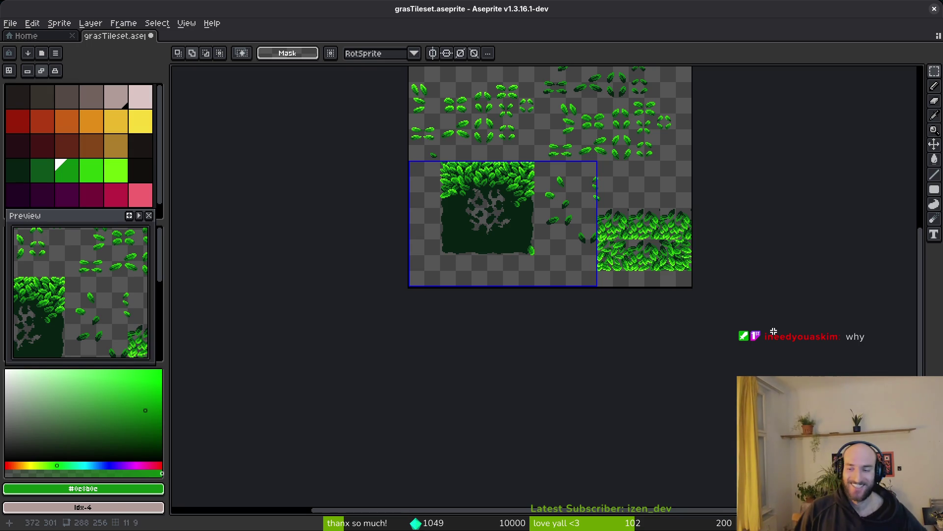
scroll(660, 245, "up", 3)
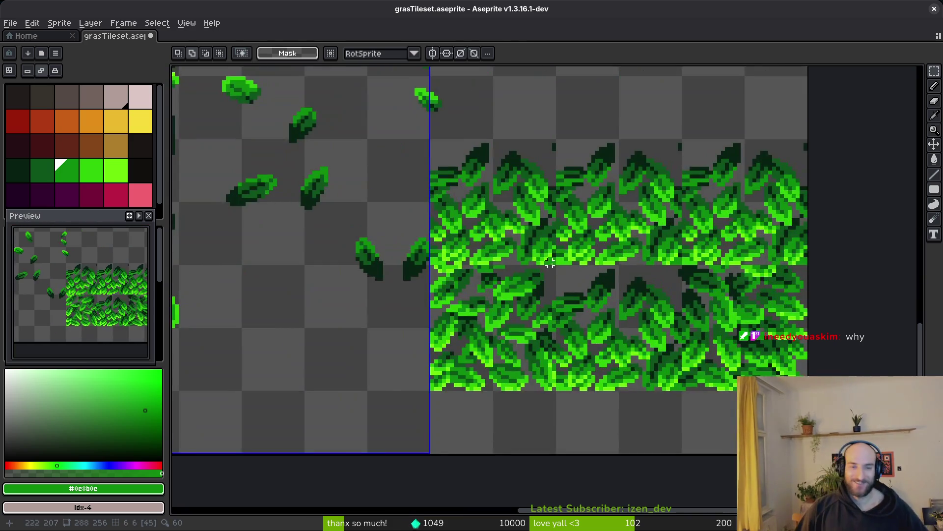
Copy a single leaf from the leaf sheet and paste it beside the grass tile
scroll(581, 293, "down", 3)
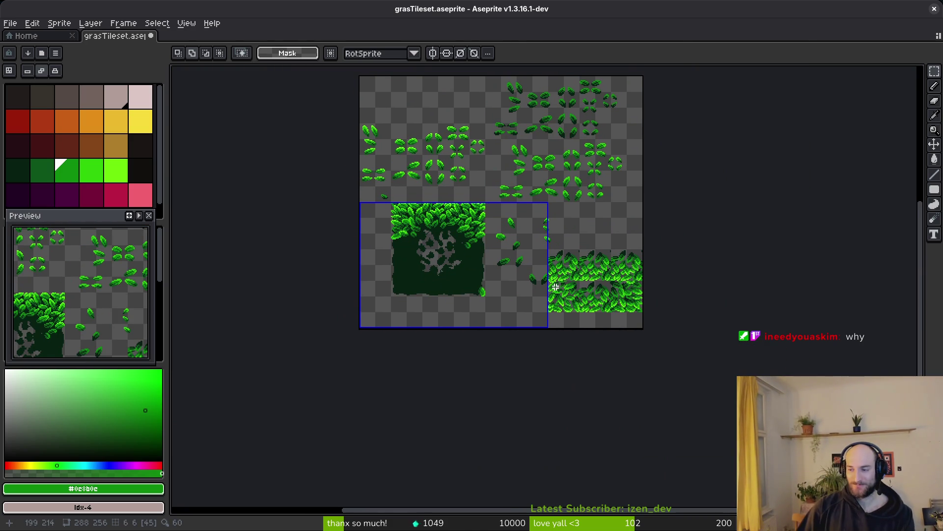
scroll(505, 238, "up", 3)
scroll(479, 184, "up", 2)
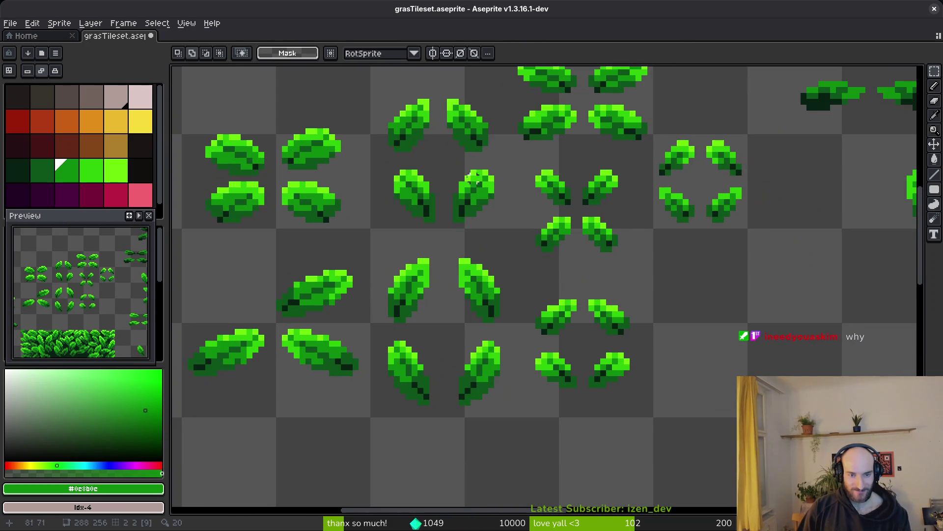
left_click_drag(450, 161, 513, 232)
scroll(513, 232, "down", 3)
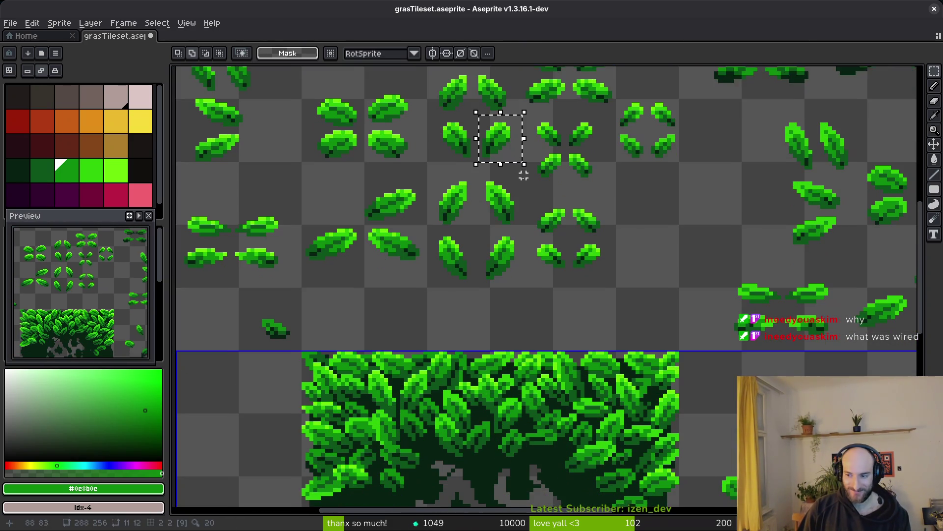
scroll(533, 178, "down", 1)
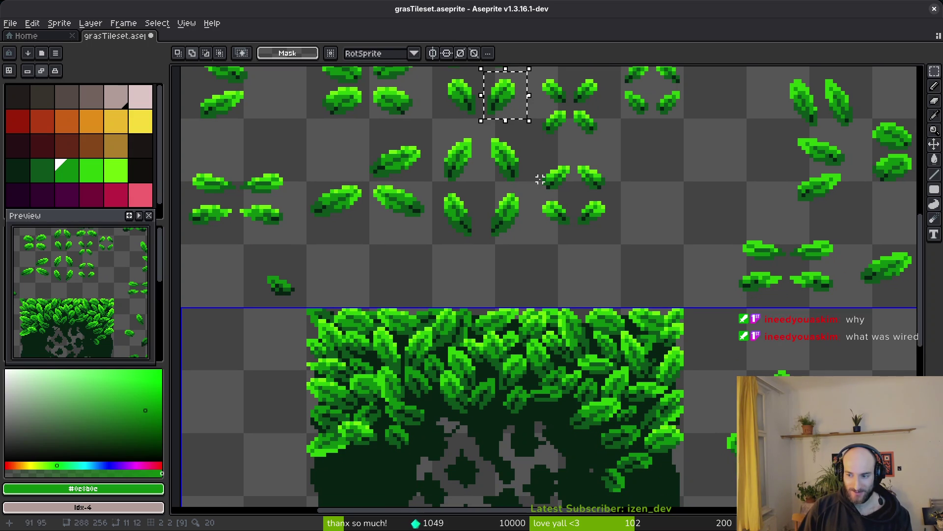
scroll(529, 198, "down", 3)
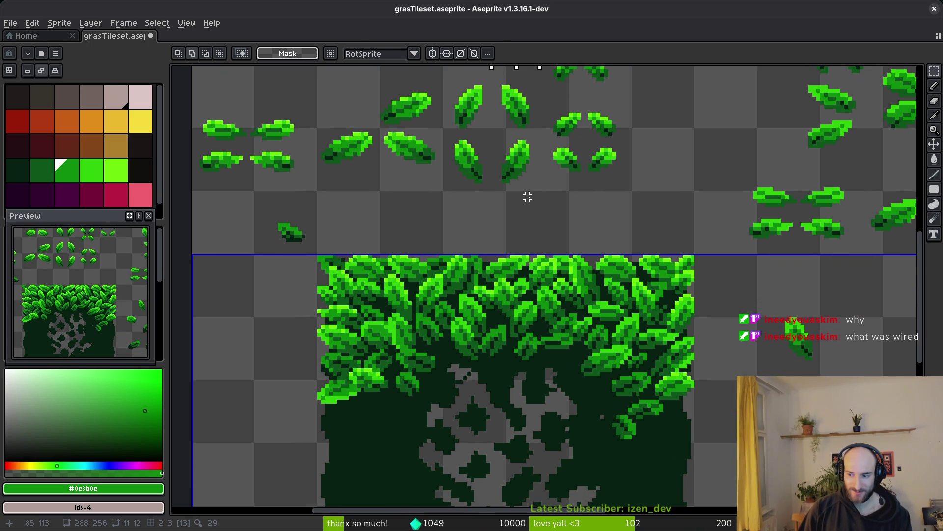
key("ctrl+v")
scroll(550, 272, "down", 1)
mouse_move(528, 281)
left_mouse_down()
mouse_move(457, 337)
mouse_move(344, 388)
left_mouse_up()
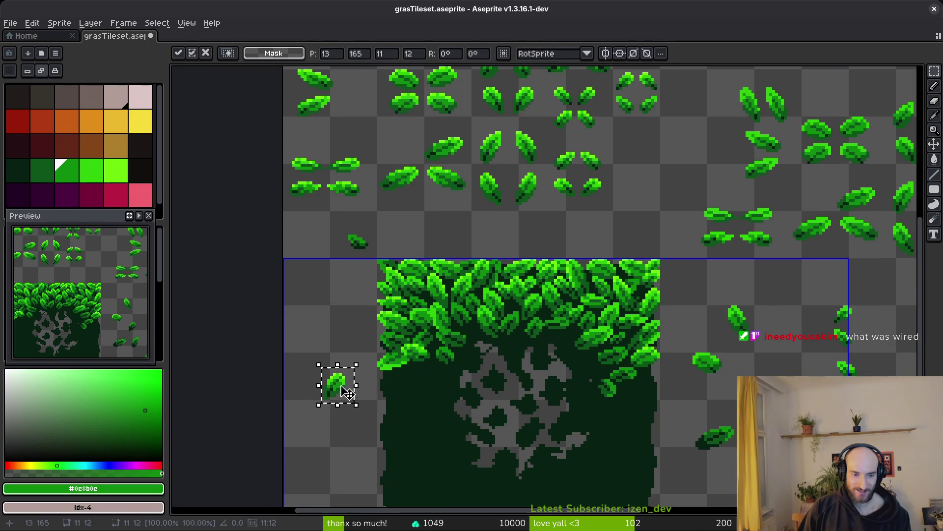
scroll(368, 294, "down", 5)
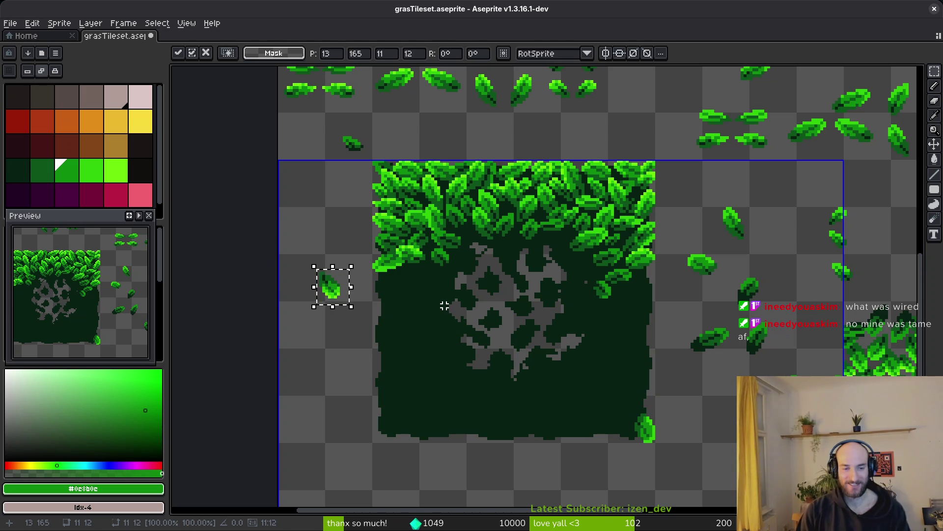
Rotate the pasted leaf a quarter turn and commit it at the tile's bottom-left corner
key("ctrl+r")
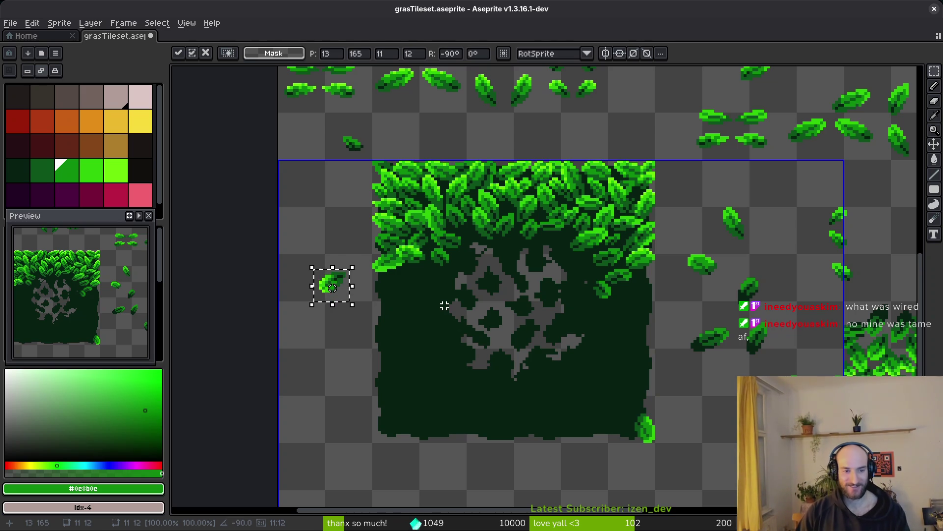
scroll(506, 362, "up", 1)
scroll(375, 275, "down", 2)
mouse_move(290, 189)
left_mouse_down()
mouse_move(424, 376)
mouse_move(583, 355)
mouse_move(426, 375)
left_mouse_up()
scroll(424, 376, "up", 1)
scroll(426, 369, "down", 1)
scroll(426, 376, "up", 1)
left_click_drag(427, 376, 365, 387)
key("Return")
scroll(364, 386, "down", 3)
scroll(601, 341, "up", 2)
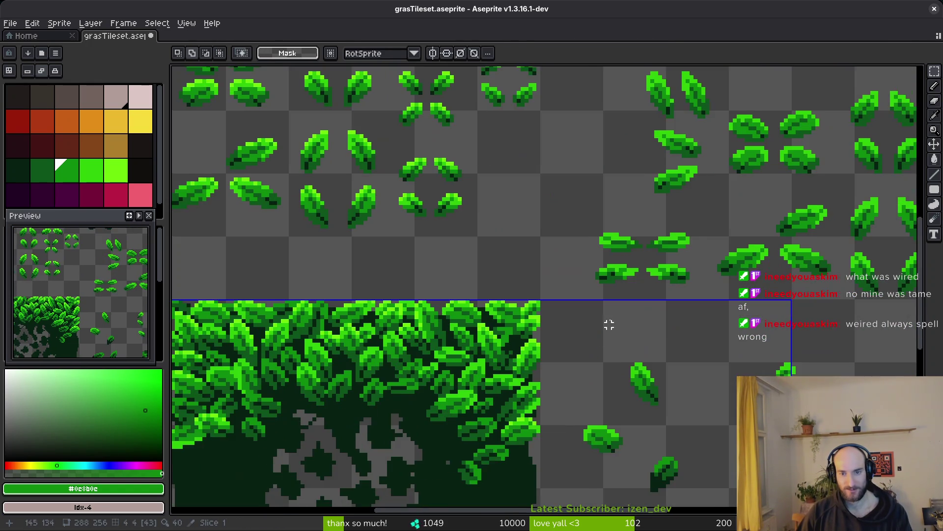
scroll(552, 279, "down", 1)
scroll(626, 254, "up", 2)
Select another single leaf and move it to the tile's bottom-right corner
left_click_drag(479, 234, 599, 316)
left_click(505, 323)
left_click_drag(485, 305, 588, 374)
scroll(590, 375, "down", 3)
scroll(588, 310, "up", 2)
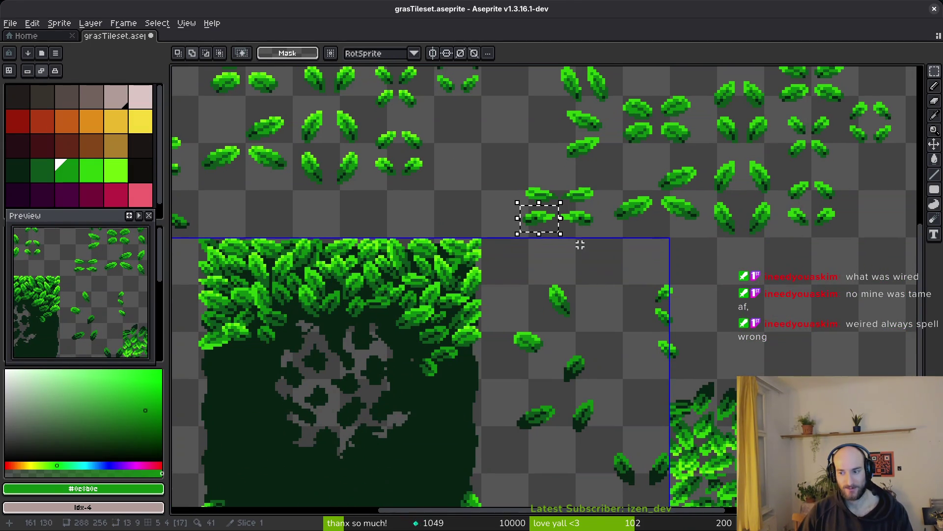
scroll(584, 230, "up", 3)
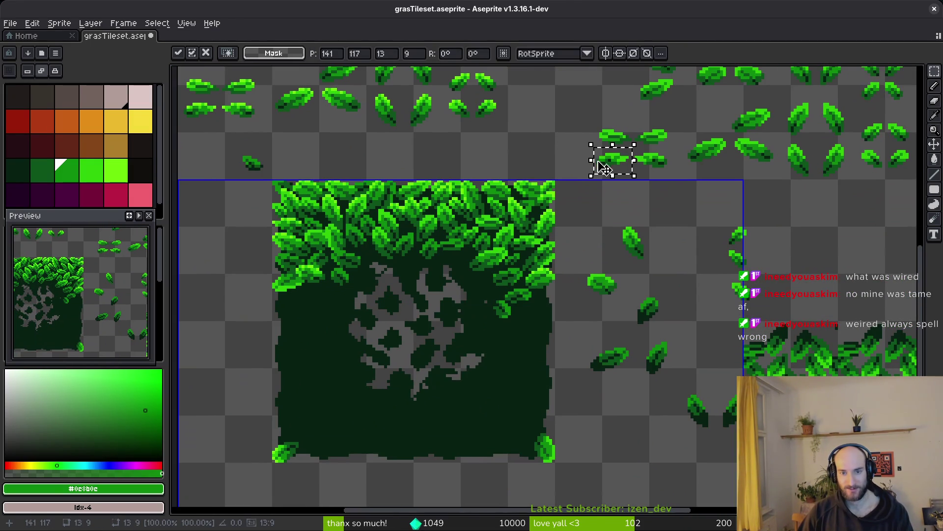
left_click_drag(602, 162, 537, 303)
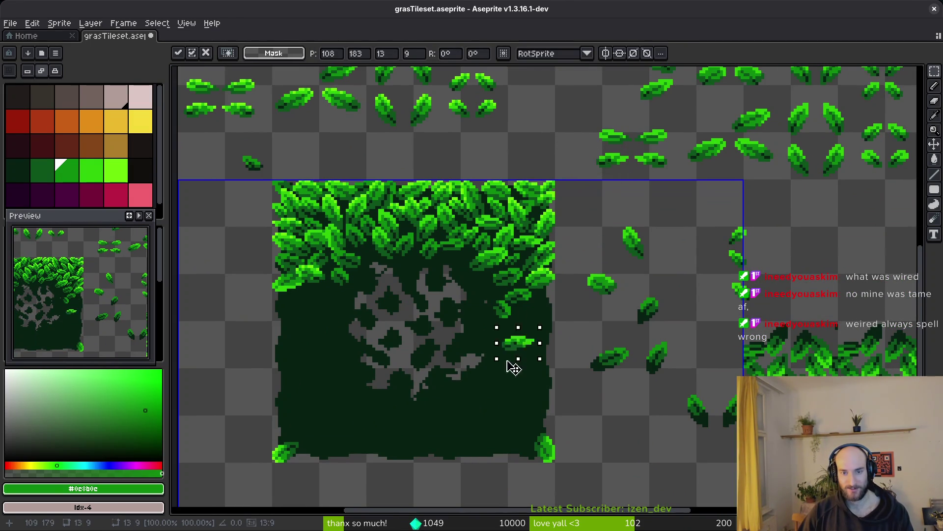
scroll(527, 336, "up", 2)
left_click_drag(526, 415, 537, 446)
scroll(537, 447, "down", 3)
mouse_move(541, 337)
left_mouse_down()
mouse_move(526, 389)
mouse_move(506, 392)
mouse_move(548, 392)
left_mouse_up()
Rotate that leaf -90° to stand upright, commit it, and save grasTileset.aseprite
key("ctrl+shift+r")
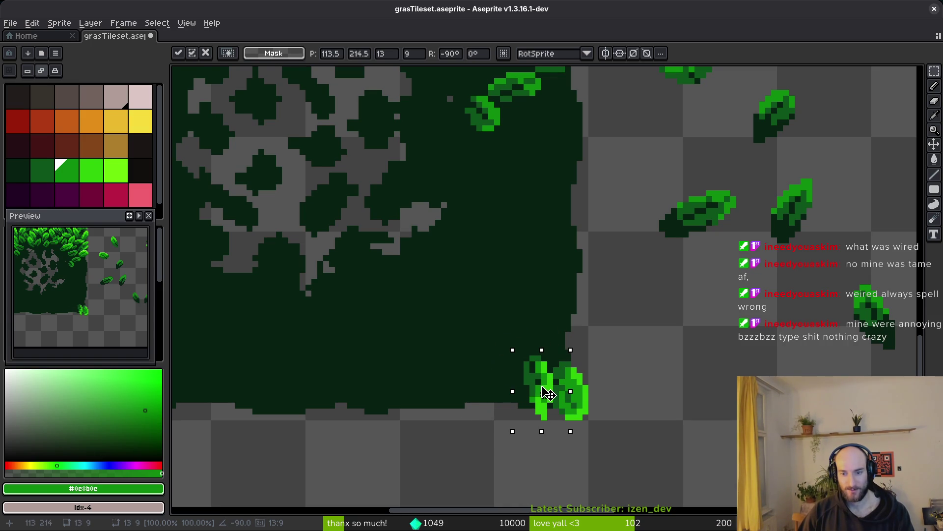
key("ctrl+d")
key("ctrl+s")
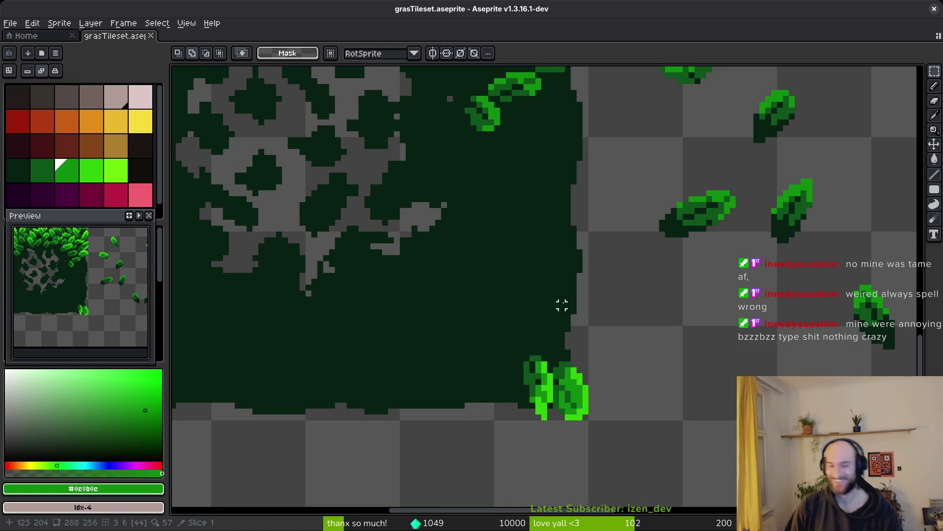
scroll(609, 281, "down", 3)
scroll(617, 301, "right", 3)
scroll(598, 301, "up", 3)
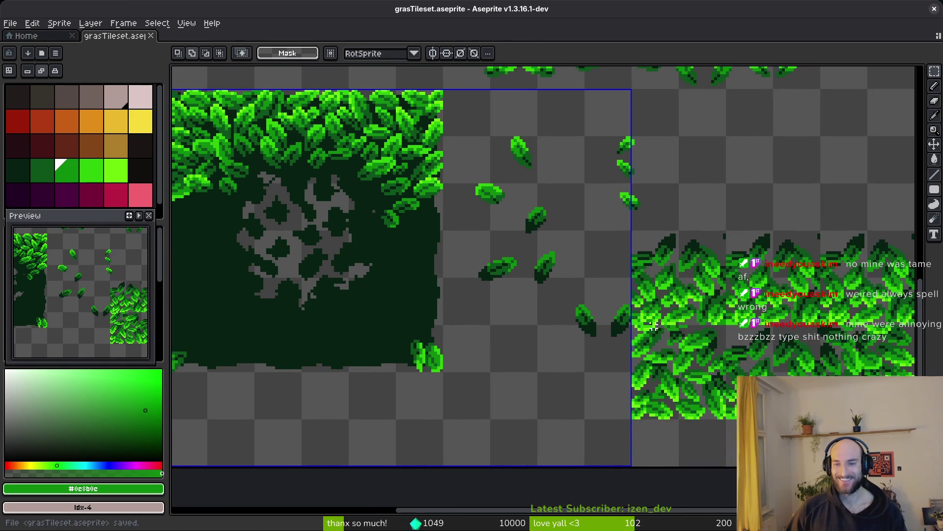
Select the leaf-covered tile area and save the tileset
scroll(496, 295, "up", 2)
mouse_move(493, 265)
left_mouse_down()
mouse_move(541, 343)
mouse_move(613, 419)
mouse_move(663, 415)
left_mouse_up()
scroll(541, 344, "down", 4)
key("ctrl+s")
Move a cluster of four leaves to the tile's bottom-right edge, commit, and save
scroll(326, 367, "up", 3)
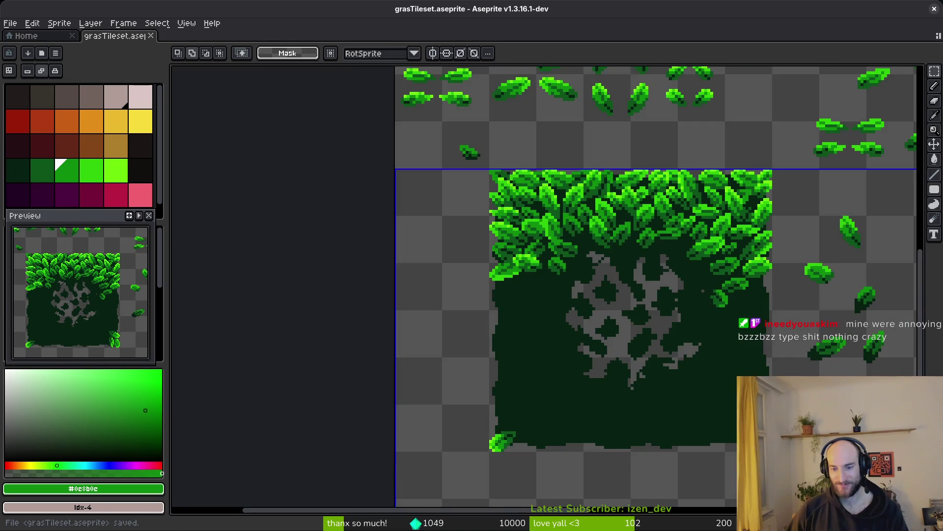
scroll(753, 419, "down", 3)
scroll(778, 419, "up", 2)
scroll(657, 385, "right", 2)
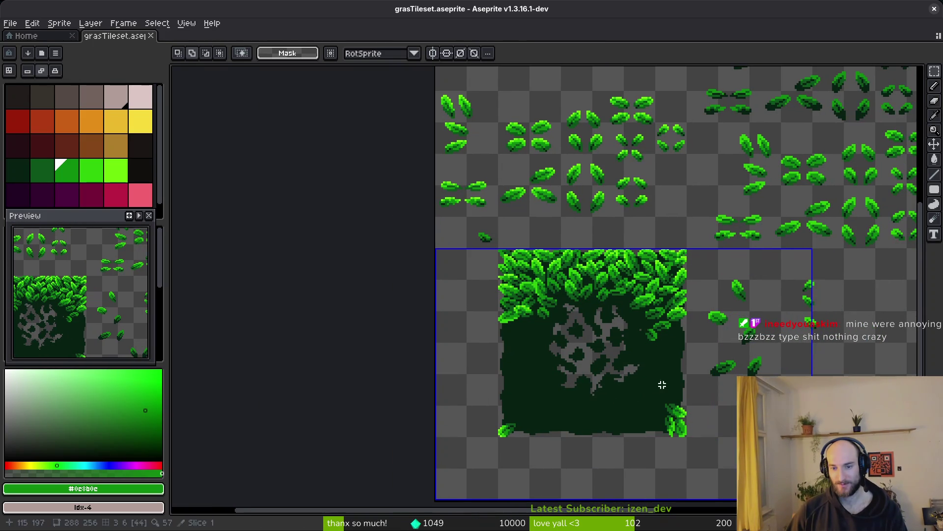
scroll(685, 302, "right", 1)
scroll(685, 301, "up", 5)
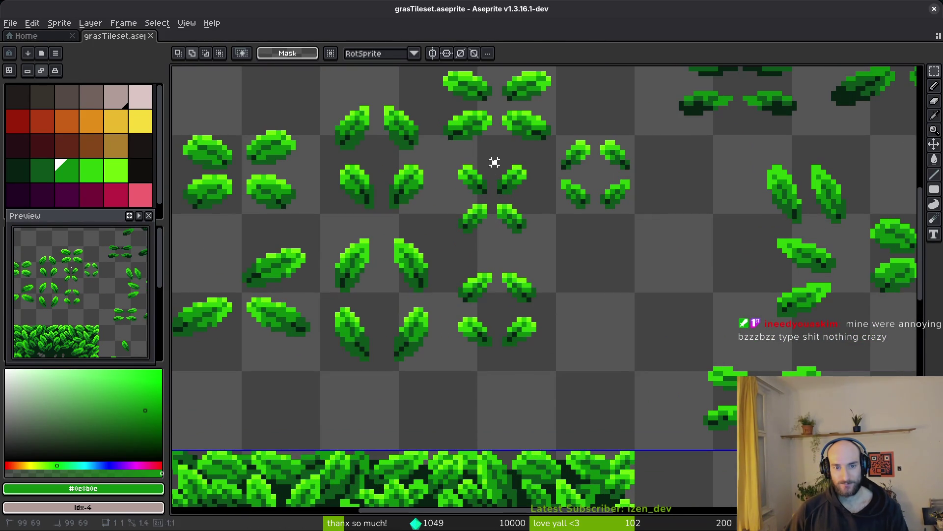
left_click_drag(495, 160, 537, 204)
scroll(537, 204, "down", 4)
mouse_move(511, 134)
left_mouse_down()
mouse_move(560, 354)
mouse_move(552, 396)
mouse_move(563, 401)
left_mouse_up()
scroll(559, 355, "up", 3)
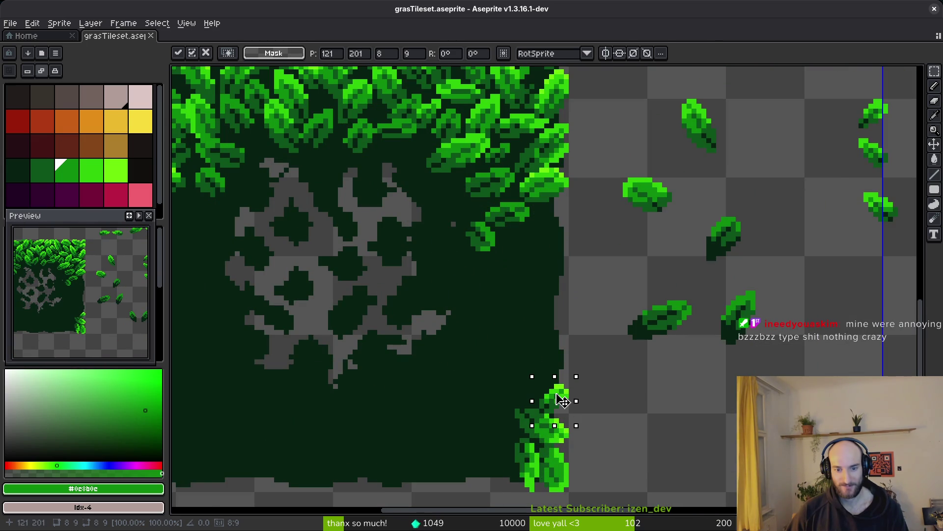
left_click(587, 396)
key("ctrl+s")
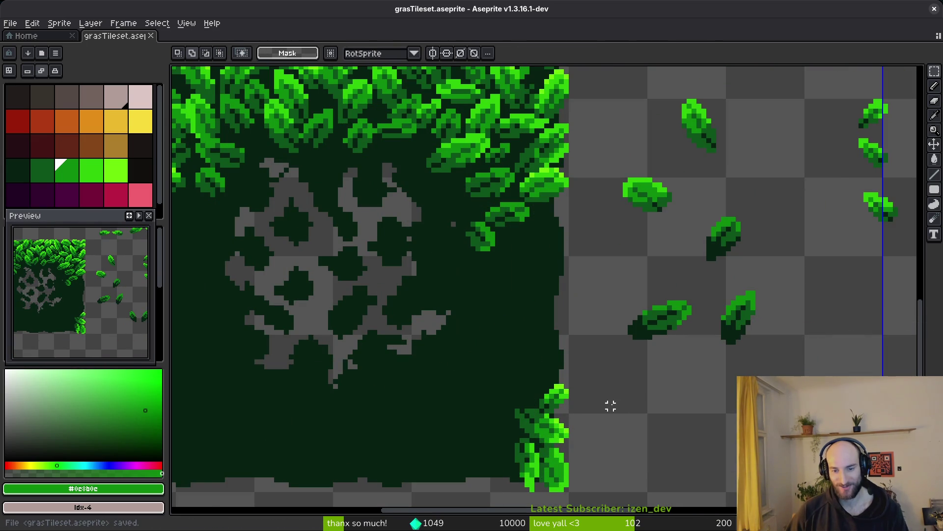
Paste a leaf copy beside the bottom-right corner clump, commit it, and save
left_click_drag(600, 400, 573, 292)
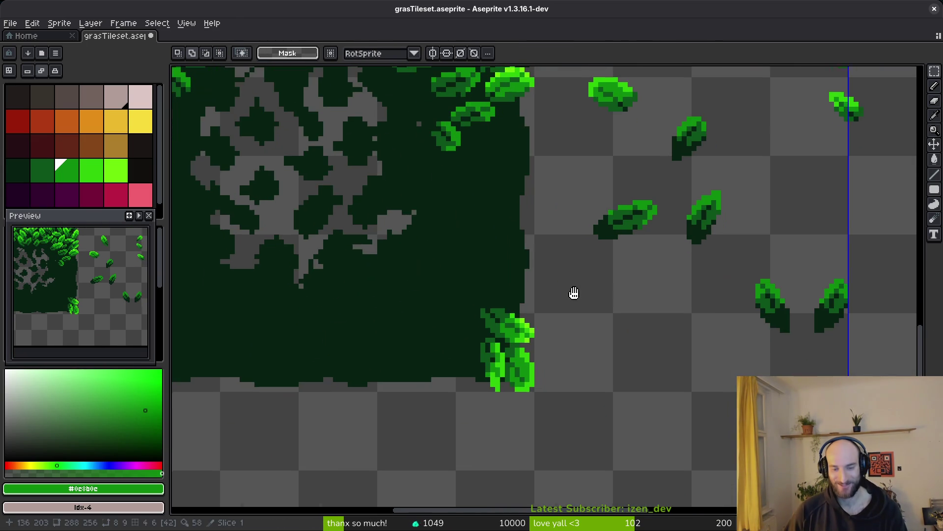
key("ctrl+v")
scroll(560, 305, "up", 1)
mouse_move(400, 295)
left_mouse_down()
mouse_move(523, 312)
mouse_move(435, 395)
mouse_move(469, 407)
left_mouse_up()
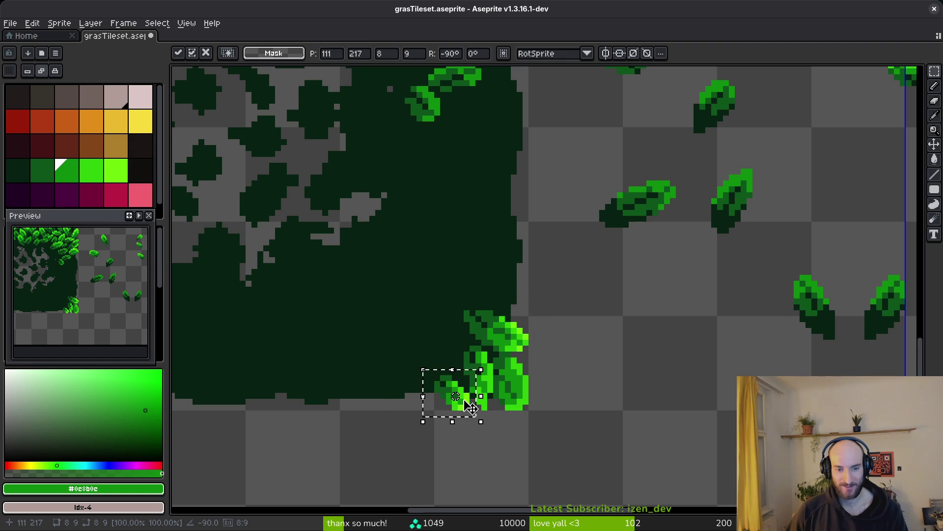
key("Return")
key("ctrl+s")
Move another leaf into the dark ground, rotated -90°, and commit it
scroll(620, 266, "down", 2)
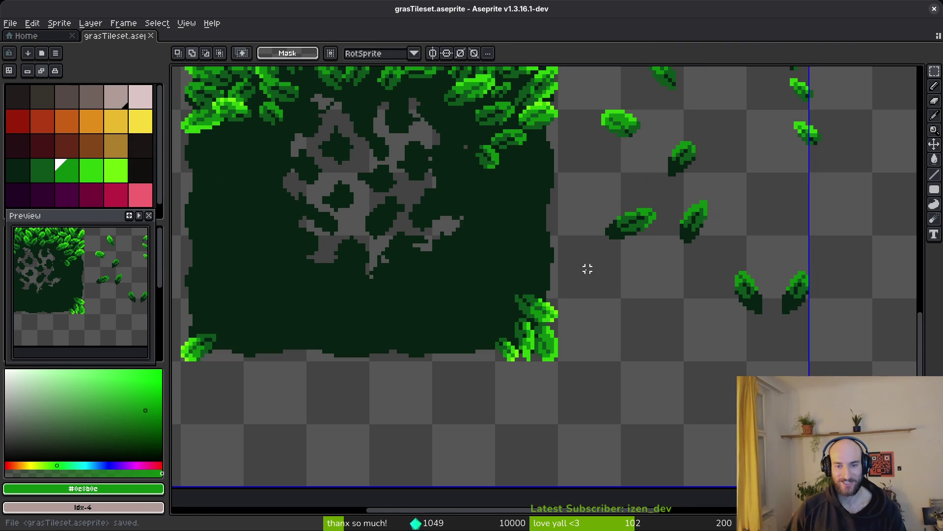
scroll(588, 261, "up", 3)
left_click_drag(562, 169, 695, 302)
left_click(641, 245)
mouse_move(641, 246)
left_mouse_down()
mouse_move(375, 354)
mouse_move(347, 340)
mouse_move(379, 364)
mouse_move(423, 363)
mouse_move(373, 412)
mouse_move(375, 362)
mouse_move(353, 364)
mouse_move(391, 410)
mouse_move(356, 363)
mouse_move(339, 411)
mouse_move(353, 437)
mouse_move(345, 423)
left_mouse_up()
key("shift+r")
key("Return")
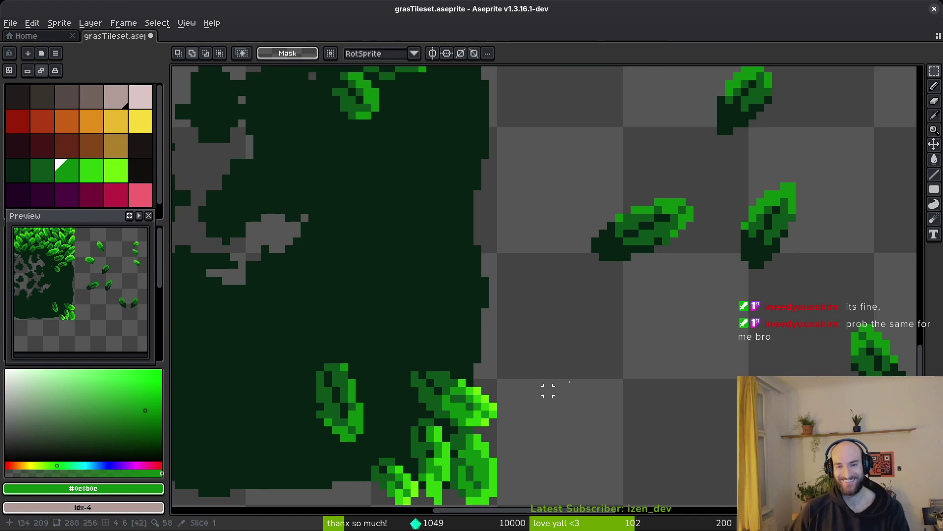
Save, then move a loose leaf toward the corner clump and flip it vertically
key("ctrl+s")
left_click_drag(737, 229, 659, 246)
scroll(660, 191, "down", 2)
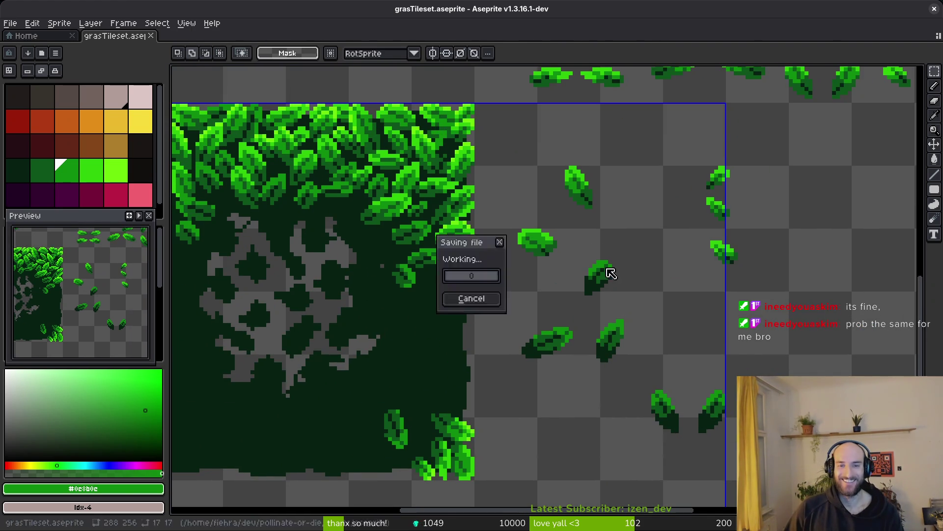
scroll(553, 162, "up", 2)
left_click_drag(534, 120, 625, 235)
scroll(625, 144, "down", 2)
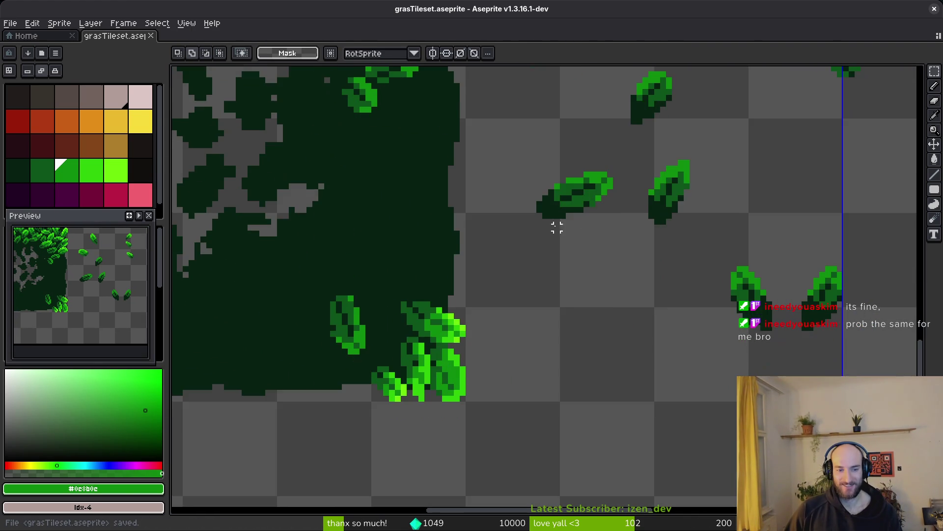
scroll(556, 210, "up", 4)
mouse_move(603, 335)
left_mouse_down()
mouse_move(507, 327)
mouse_move(400, 391)
mouse_move(420, 355)
mouse_move(433, 354)
mouse_move(402, 374)
mouse_move(405, 362)
left_mouse_up()
key("shift+v")
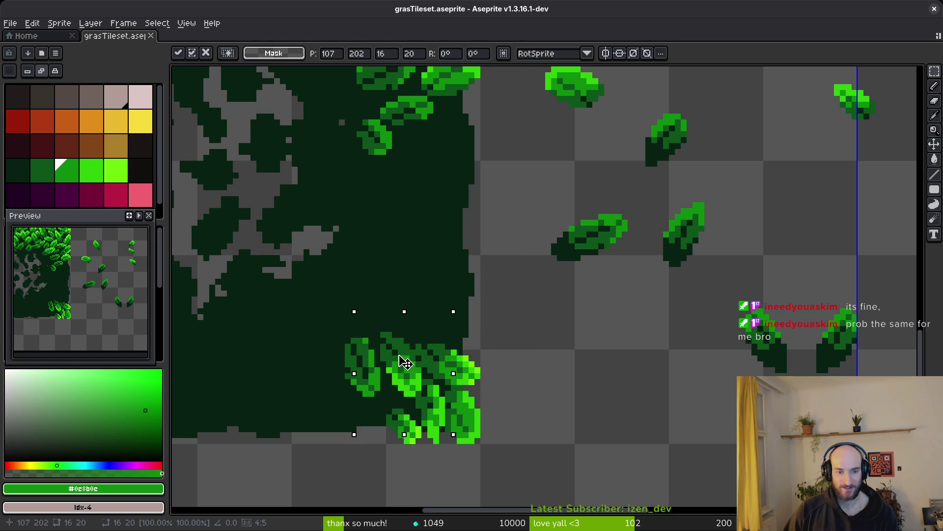
key("Return")
Reposition the flipped leaf inside the bottom-right leaf clump
scroll(384, 363, "up", 1)
left_click_drag(321, 280, 422, 447)
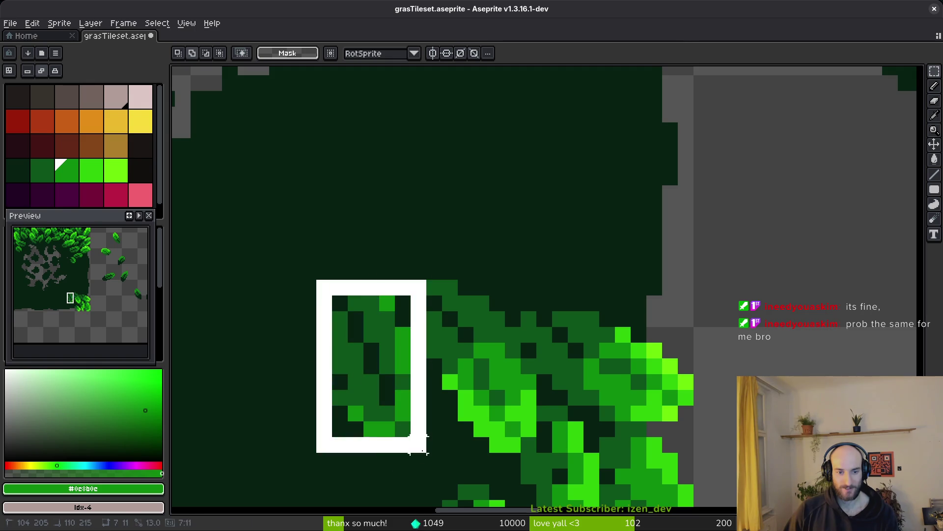
scroll(372, 327, "down", 2)
mouse_move(372, 327)
left_mouse_down()
mouse_move(394, 362)
mouse_move(388, 375)
mouse_move(390, 360)
left_mouse_up()
key("Return")
scroll(423, 343, "down", 4)
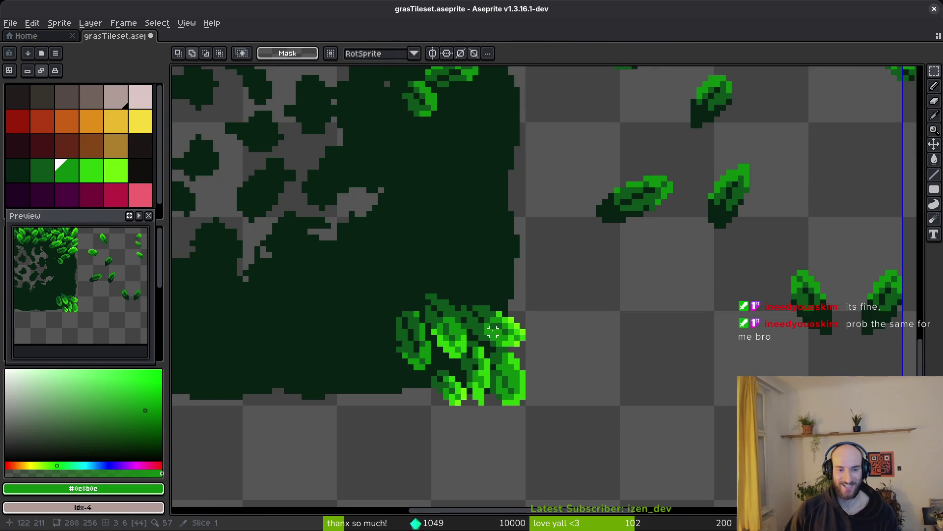
scroll(487, 337, "down", 2)
scroll(519, 317, "down", 2)
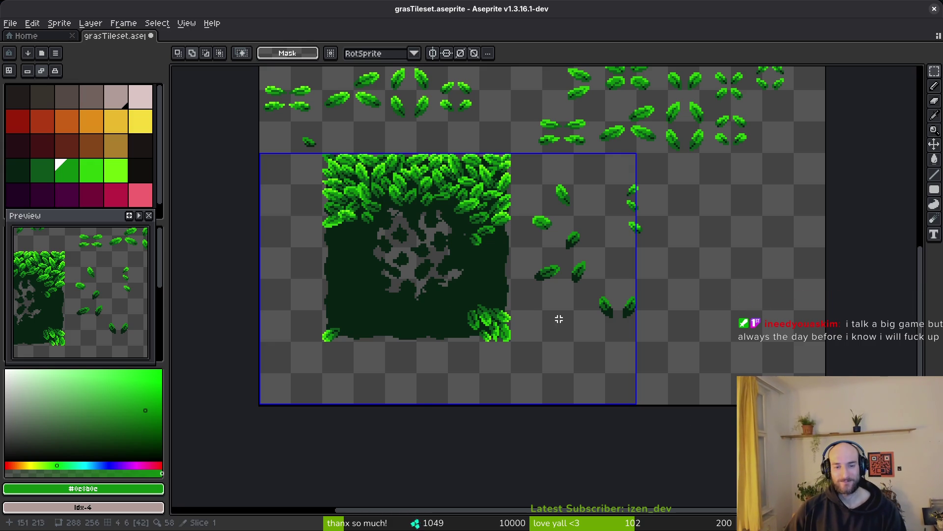
Place a loose leaf onto the ground, commit it, and save the tileset
scroll(494, 324, "up", 2)
left_click_drag(375, 270, 432, 369)
mouse_move(432, 335)
left_mouse_down()
mouse_move(423, 321)
mouse_move(450, 211)
mouse_move(488, 211)
left_mouse_up()
mouse_move(440, 174)
left_mouse_down()
mouse_move(479, 212)
mouse_move(448, 211)
mouse_move(440, 222)
mouse_move(441, 180)
left_mouse_up()
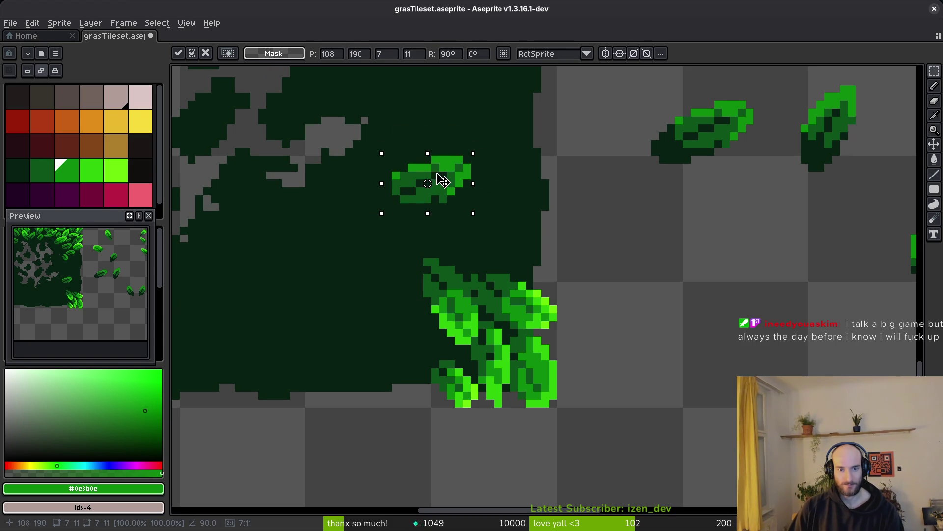
key("Return")
key("ctrl+s")
Move another loose leaf down-left into the dark green ground
scroll(552, 200, "down", 2)
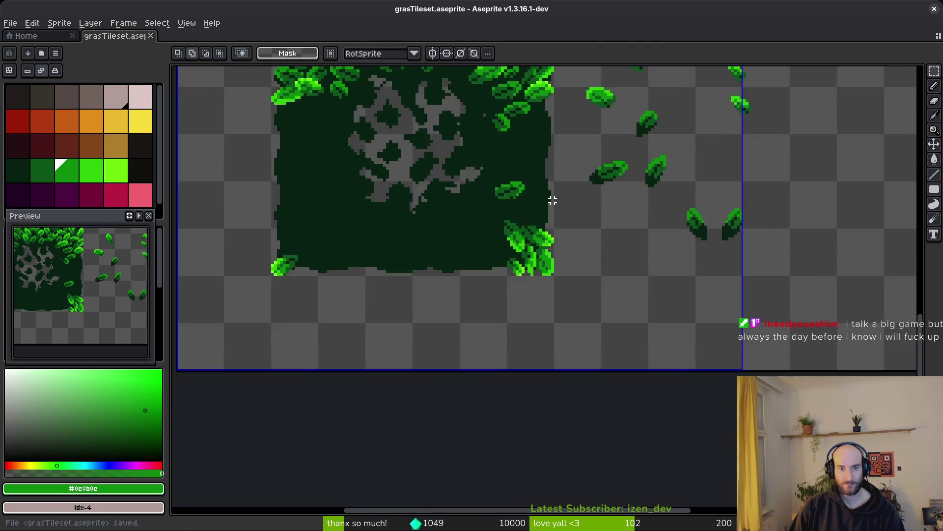
scroll(564, 261, "up", 2)
scroll(530, 162, "up", 2)
left_click_drag(526, 158, 611, 257)
scroll(579, 196, "down", 1)
mouse_move(578, 197)
left_mouse_down()
mouse_move(471, 331)
mouse_move(510, 301)
left_mouse_up()
scroll(499, 354, "down", 3)
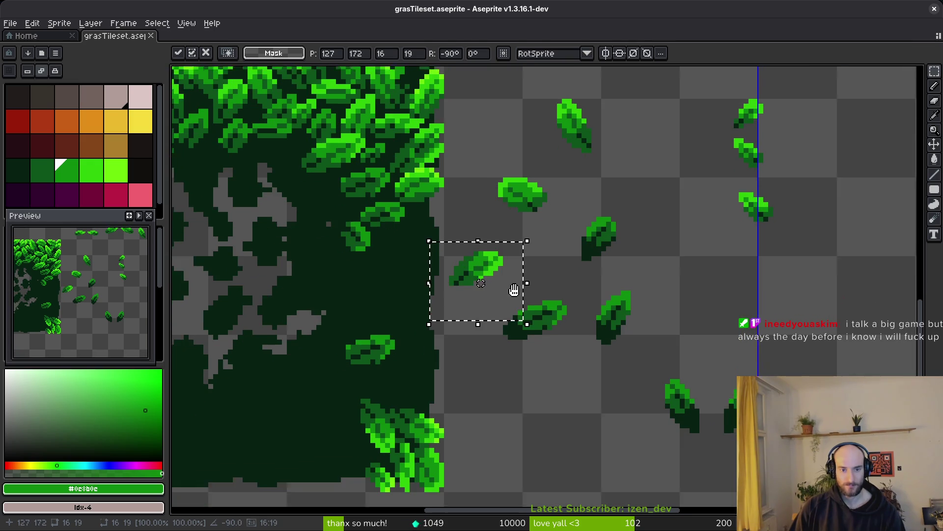
scroll(437, 366, "up", 1)
mouse_move(495, 266)
left_mouse_down()
mouse_move(421, 385)
mouse_move(428, 343)
mouse_move(417, 223)
left_mouse_up()
Mirror that leaf horizontally and vertically, rotate it upright, and set it on the right edge
key("shift+h")
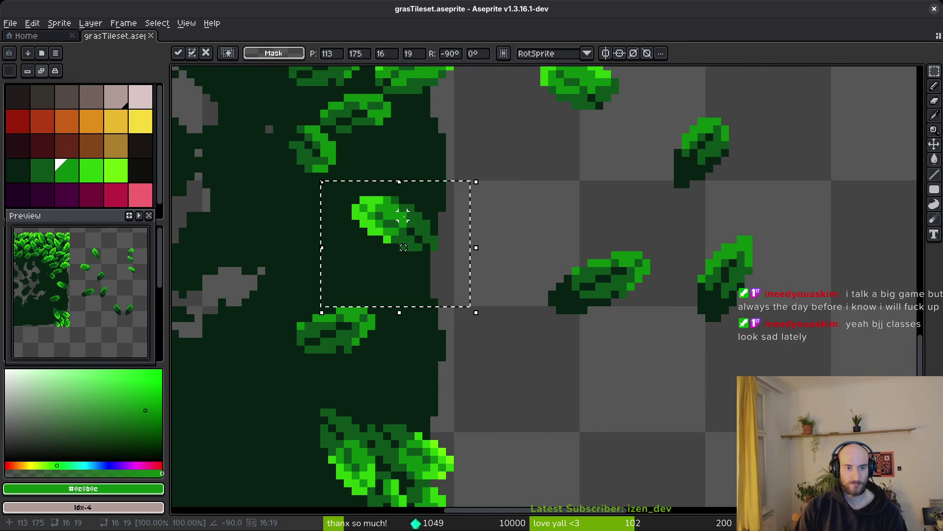
key("shift+v")
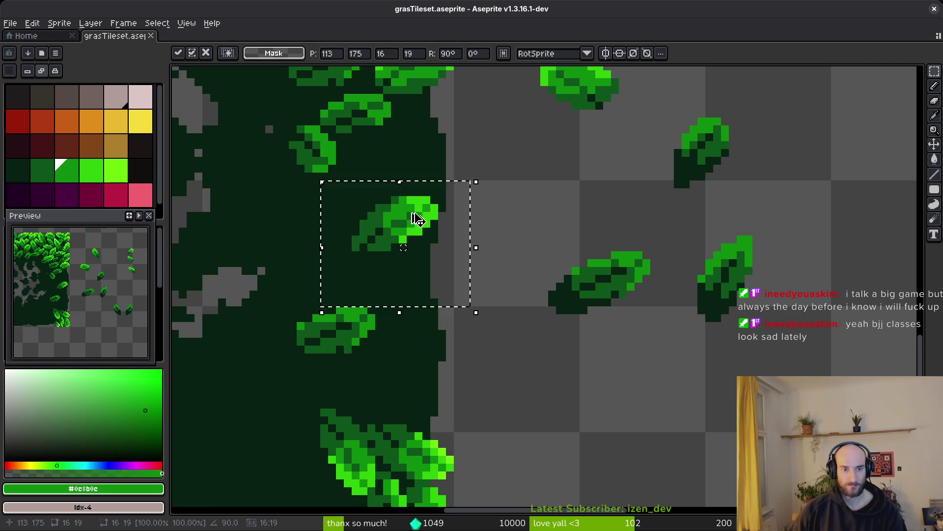
left_click_drag(408, 219, 596, 175)
mouse_move(426, 253)
left_mouse_down()
mouse_move(427, 295)
mouse_move(419, 237)
mouse_move(428, 183)
mouse_move(434, 188)
left_mouse_up()
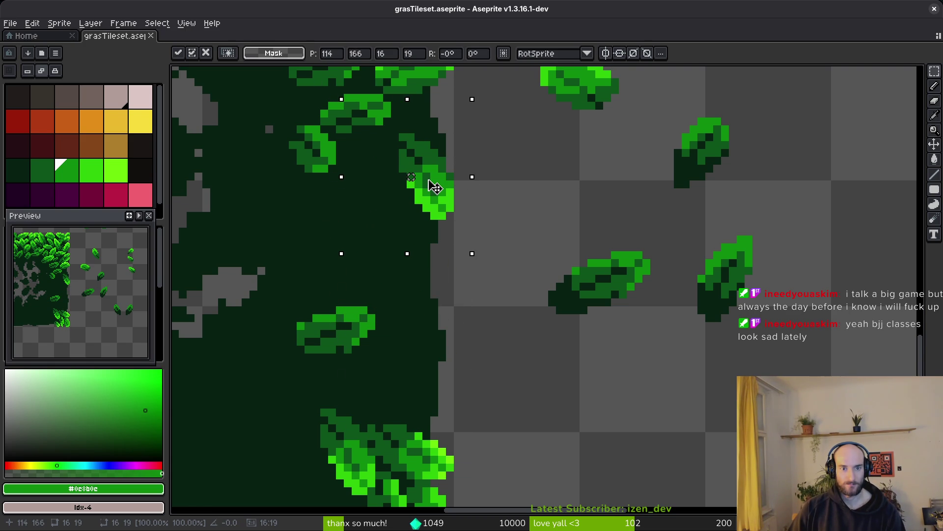
key("Return")
scroll(573, 204, "down", 4)
scroll(580, 219, "up", 3)
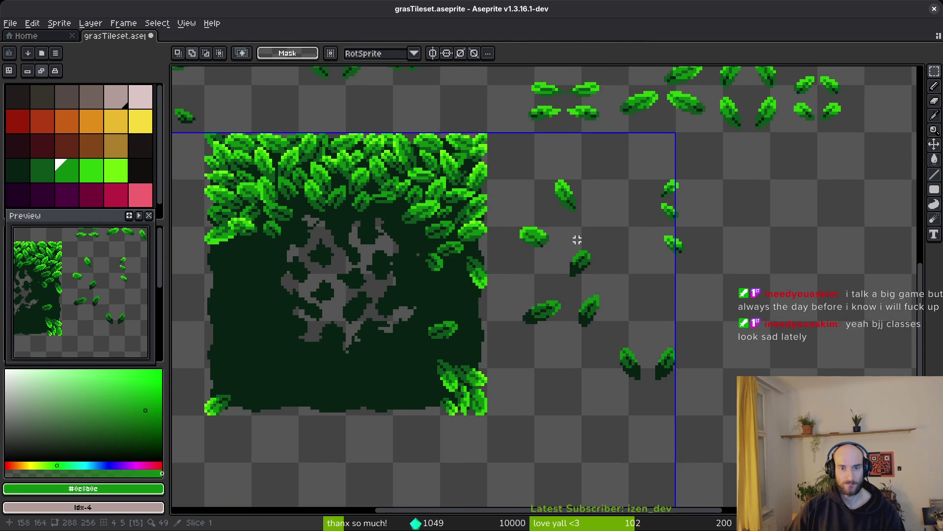
Bring a leaf from the leaf sheet to the tile edge, turned to 90°, and commit it
left_click_drag(590, 209, 687, 341)
scroll(510, 202, "up", 1)
scroll(484, 205, "up", 1)
left_click_drag(474, 183, 533, 242)
scroll(575, 278, "down", 1)
mouse_move(505, 84)
left_mouse_down()
mouse_move(617, 375)
mouse_move(617, 467)
mouse_move(592, 467)
mouse_move(680, 423)
mouse_move(704, 396)
mouse_move(598, 453)
mouse_move(608, 439)
left_mouse_up()
scroll(617, 467, "up", 2)
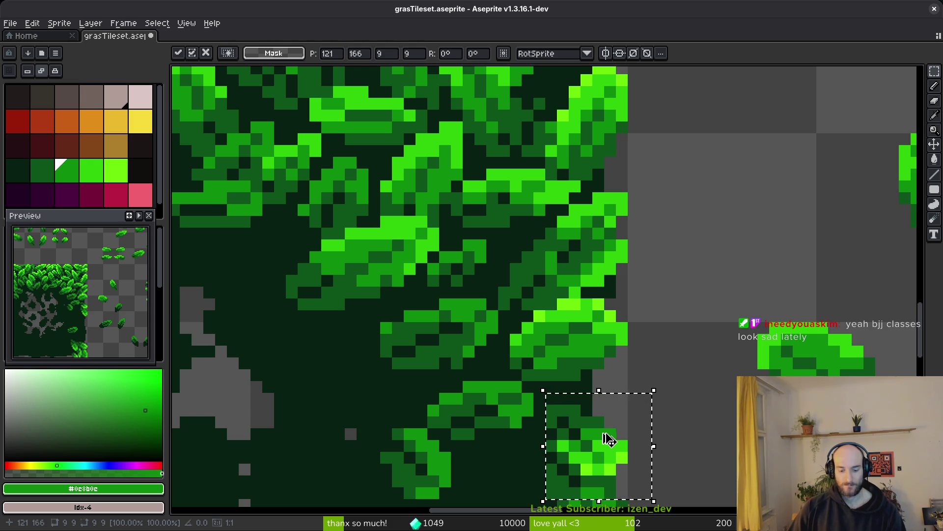
key("ctrl+r")
key("ctrl+shift+r")
mouse_move(595, 427)
left_mouse_down()
mouse_move(568, 448)
mouse_move(617, 411)
mouse_move(604, 434)
mouse_move(608, 459)
left_mouse_up()
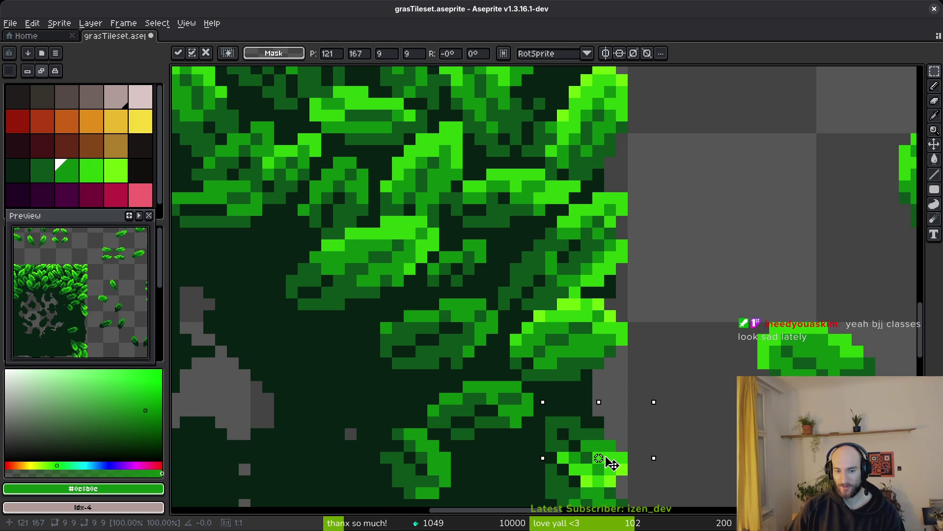
scroll(612, 464, "down", 5)
key("Return")
scroll(590, 393, "down", 2)
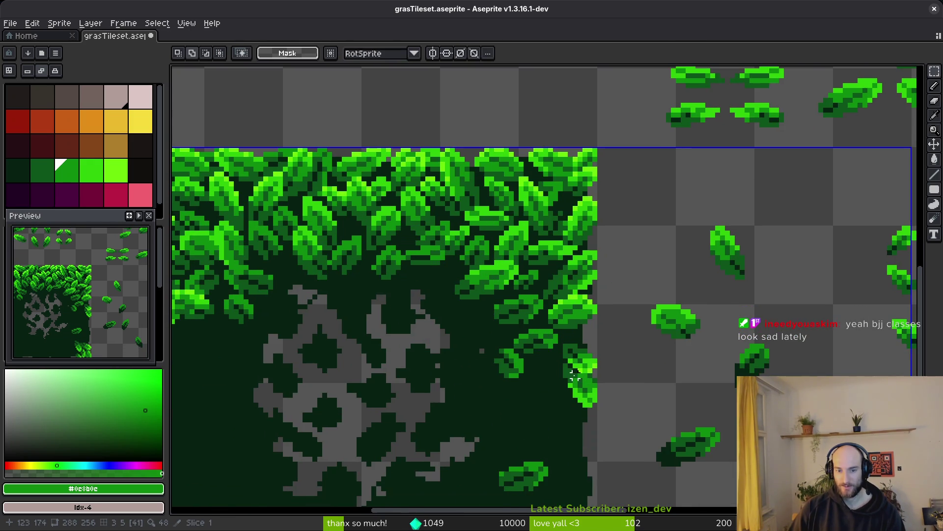
Select a leaf on the leaf sheet and move it onto the leaf tile's right edge
scroll(608, 291, "up", 2)
scroll(670, 391, "down", 3)
scroll(645, 316, "up", 2)
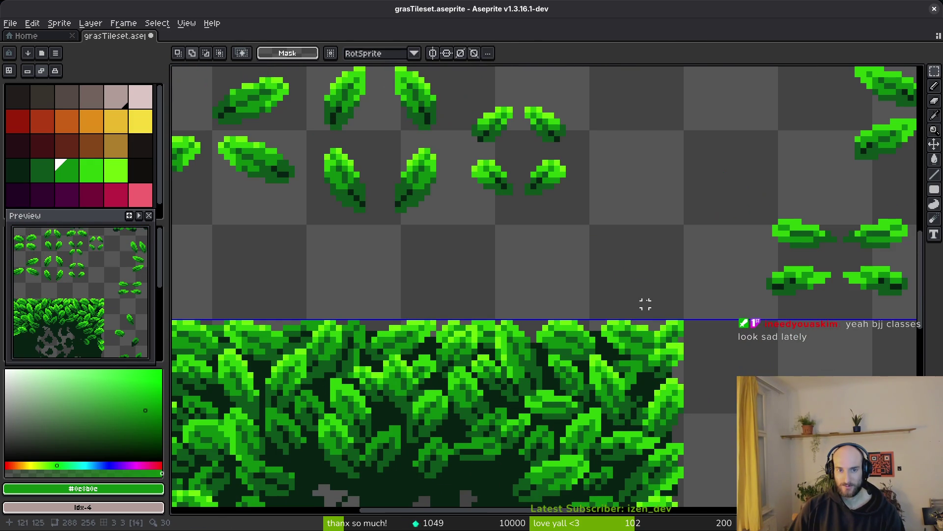
scroll(369, 274, "up", 2)
scroll(368, 274, "left", 2)
scroll(347, 185, "up", 2)
left_click_drag(320, 180, 490, 255)
scroll(448, 261, "down", 3)
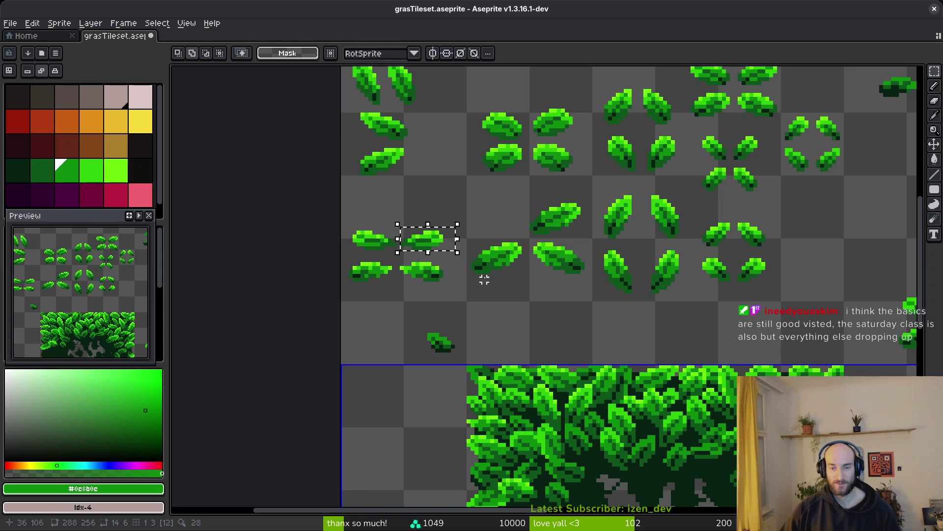
scroll(516, 309, "right", 5)
scroll(691, 358, "up", 2)
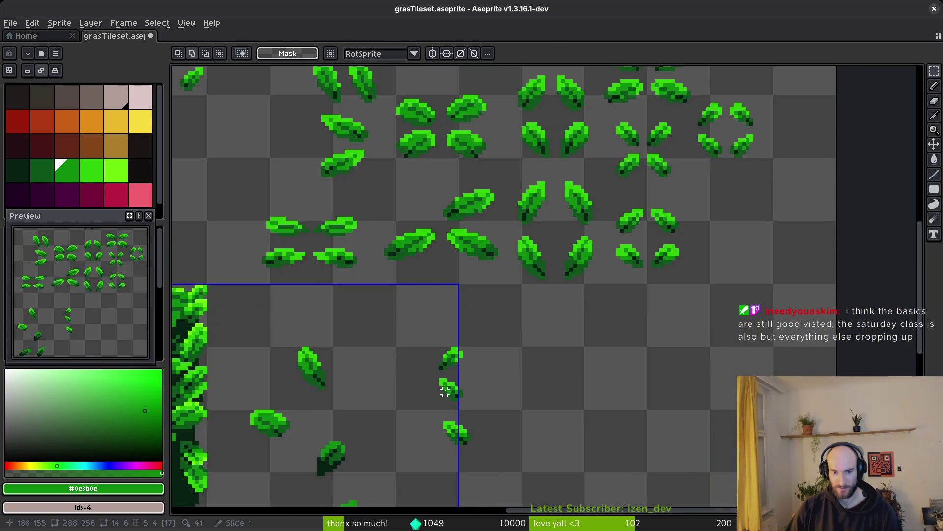
scroll(689, 324, "down", 3)
scroll(546, 291, "up", 2)
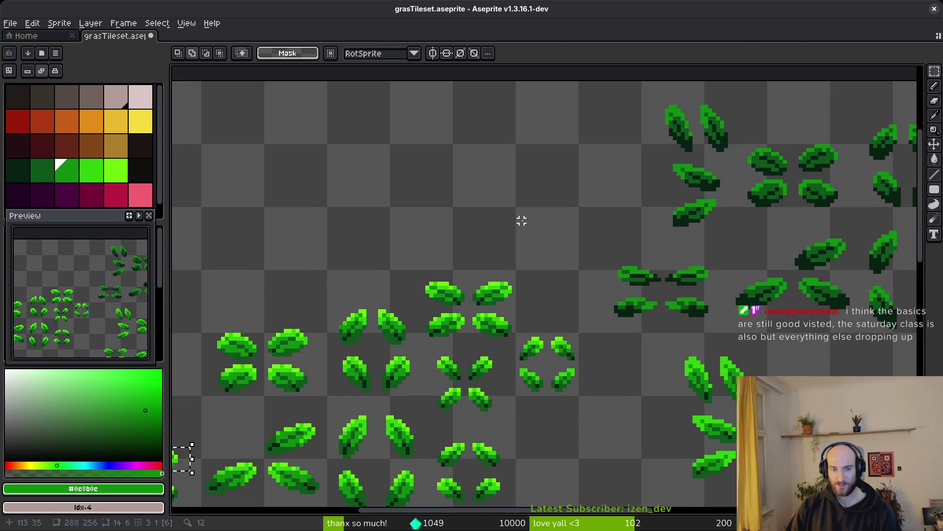
scroll(520, 219, "left", 5)
scroll(364, 290, "right", 3)
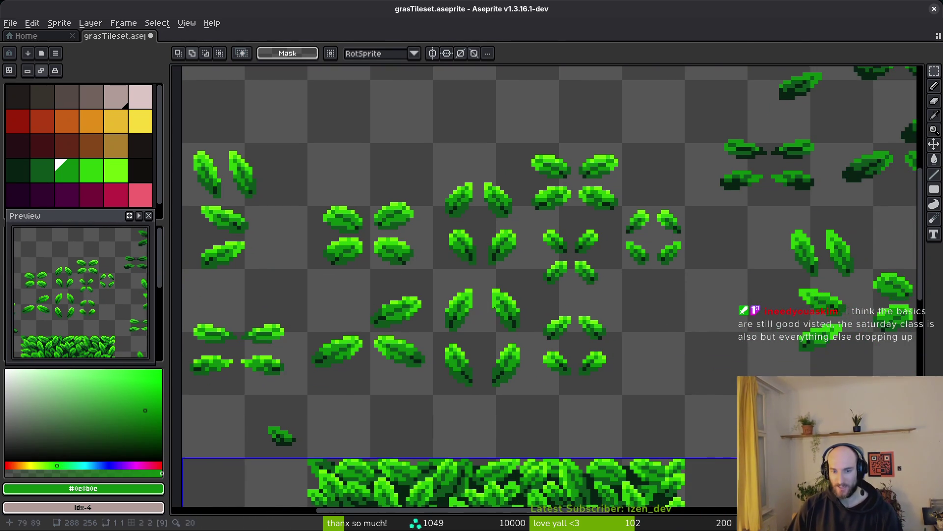
scroll(521, 287, "down", 1)
scroll(565, 275, "down", 1)
scroll(605, 266, "up", 2)
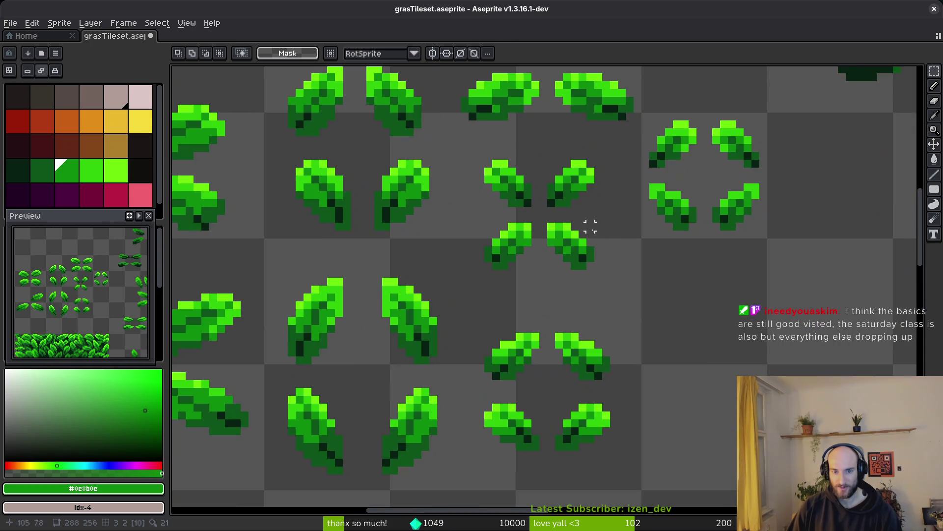
scroll(537, 237, "down", 1)
scroll(520, 248, "up", 2)
scroll(521, 248, "up", 1)
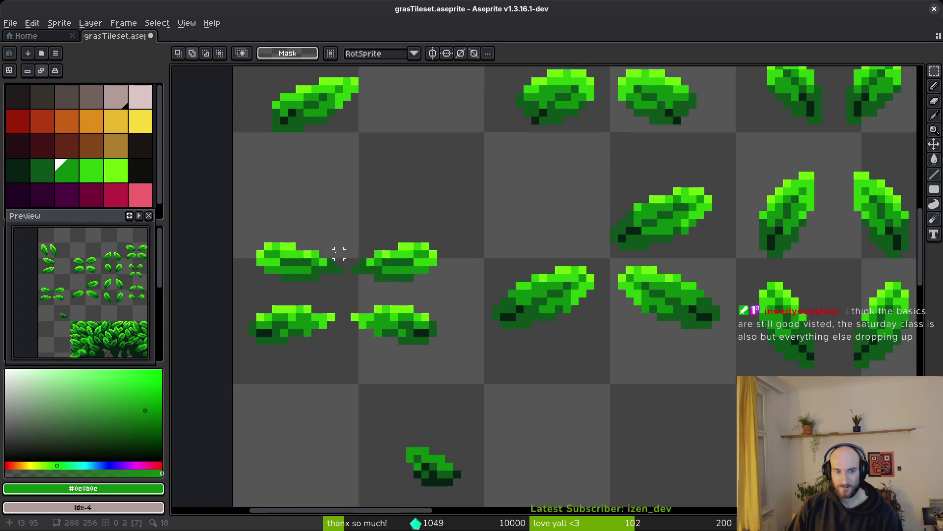
scroll(387, 240, "left", 1)
left_click_drag(269, 272, 362, 337)
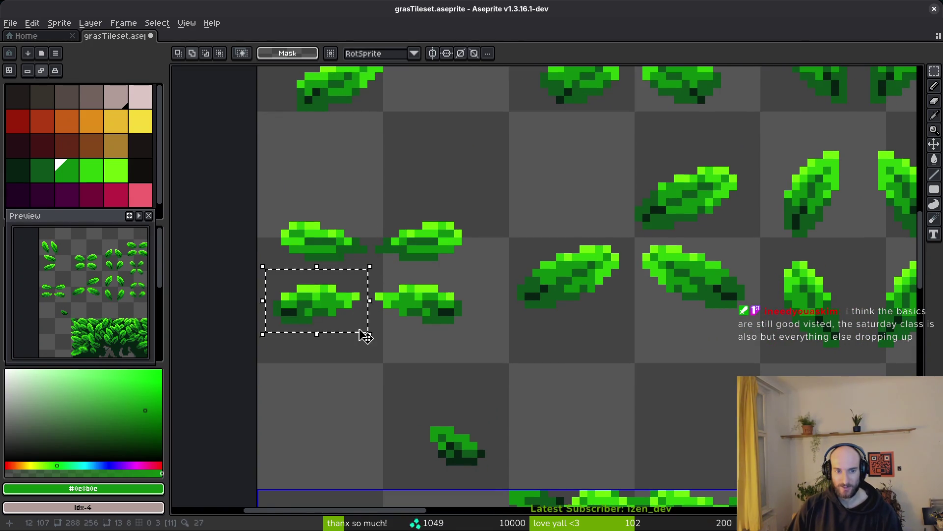
scroll(428, 358, "down", 2)
scroll(396, 227, "down", 1)
scroll(476, 246, "down", 1)
scroll(475, 246, "up", 1)
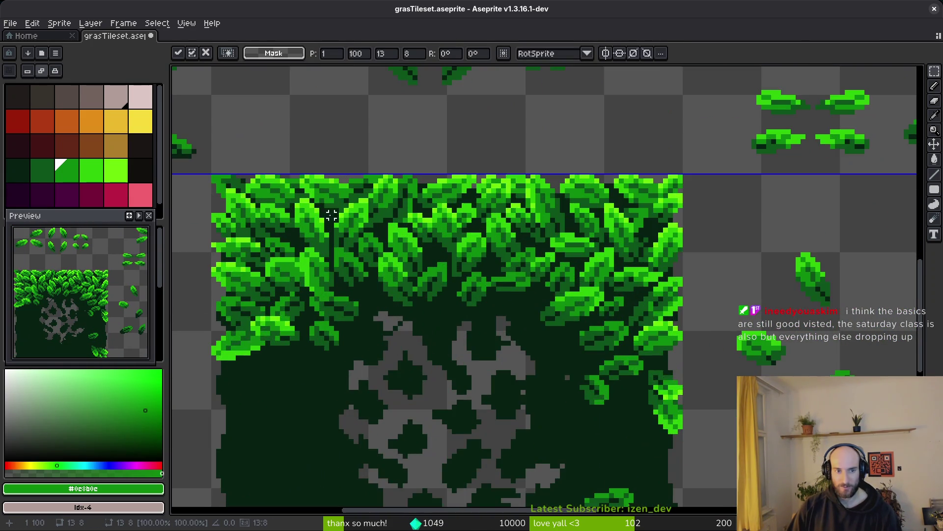
scroll(344, 193, "down", 1)
mouse_move(194, 117)
left_mouse_down()
mouse_move(532, 280)
mouse_move(532, 301)
mouse_move(627, 301)
mouse_move(639, 360)
mouse_move(592, 222)
mouse_move(467, 402)
mouse_move(473, 389)
mouse_move(571, 373)
mouse_move(838, 253)
mouse_move(810, 227)
left_mouse_up()
scroll(536, 290, "up", 2)
Place a copy of another leaf, rotated -90°, near the grass tile's right edge
scroll(810, 227, "down", 1)
scroll(751, 225, "right", 2)
scroll(752, 225, "up", 1)
mouse_move(734, 182)
left_mouse_down()
mouse_move(786, 227)
mouse_move(452, 400)
left_mouse_up()
mouse_move(493, 350)
left_mouse_down()
mouse_move(511, 373)
mouse_move(506, 408)
mouse_move(443, 413)
mouse_move(480, 393)
left_mouse_up()
scroll(449, 436, "up", 2)
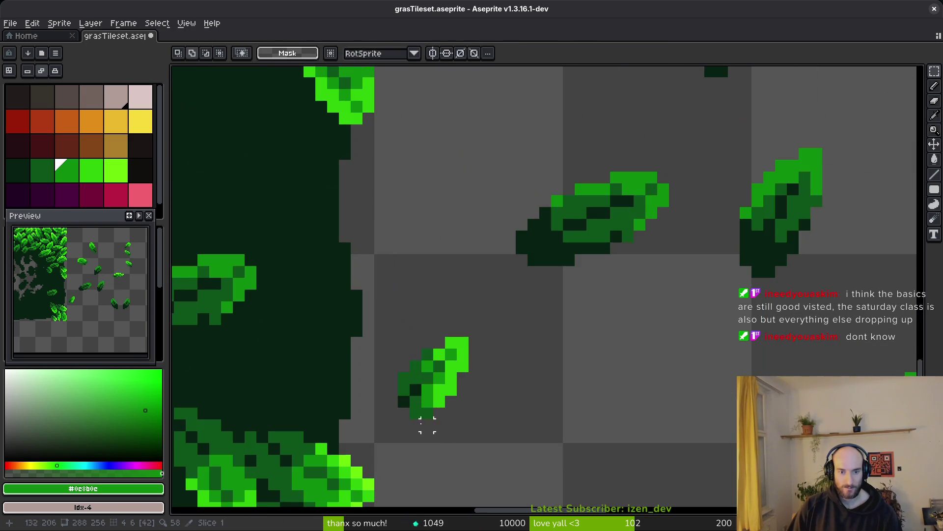
Touch up the copied leaf's bottom-left pixels with the pencil
key("b")
scroll(399, 397, "up", 2)
left_click(408, 405)
left_click(431, 404)
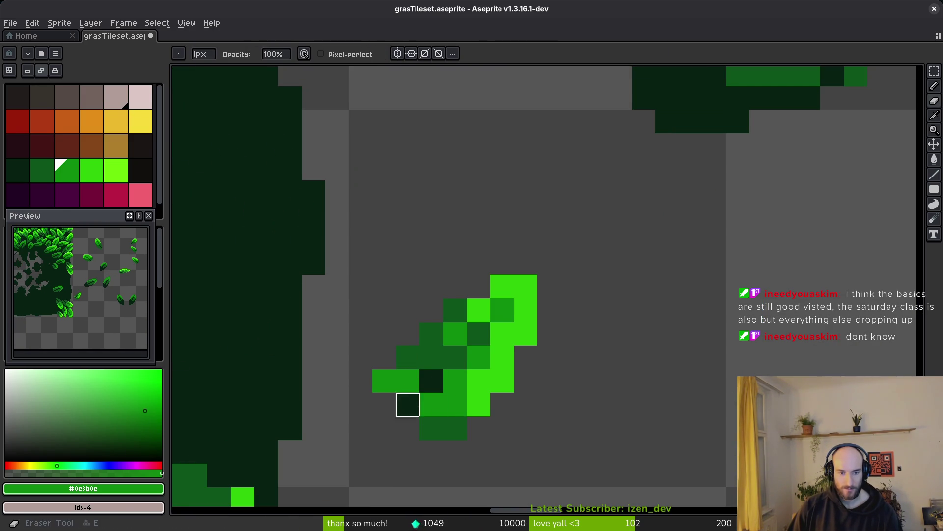
Erase the small leaf's lower-left pixels and a stray pixel
key("e")
left_click(407, 381)
left_click_drag(431, 380, 431, 427)
left_click(408, 404)
scroll(525, 424, "down", 1)
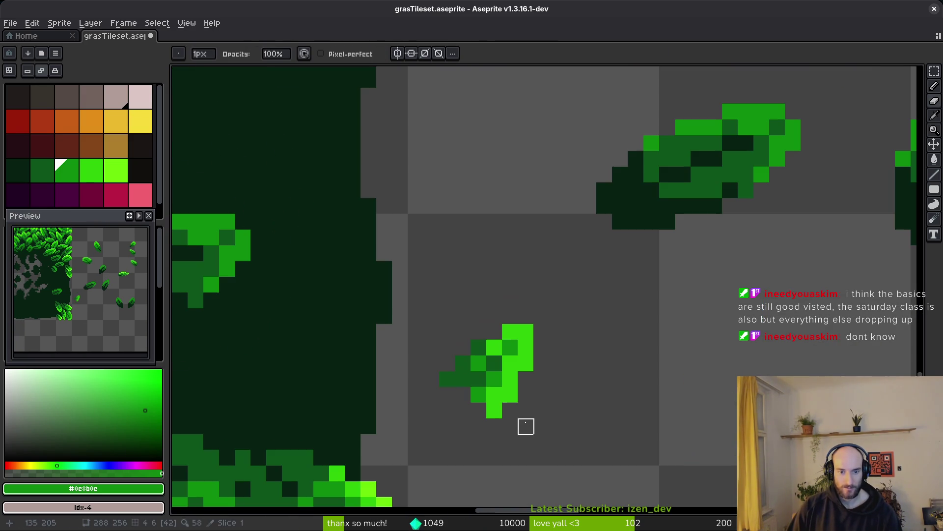
scroll(494, 411, "down", 1)
Move the trimmed leaf into the dark ground at the right edge and save grasTileset.aseprite
key("m")
left_click_drag(460, 342, 544, 431)
scroll(537, 408, "up", 1)
mouse_move(468, 362)
left_mouse_down()
mouse_move(350, 399)
mouse_move(343, 418)
mouse_move(476, 316)
mouse_move(350, 406)
mouse_move(352, 396)
mouse_move(350, 417)
left_mouse_up()
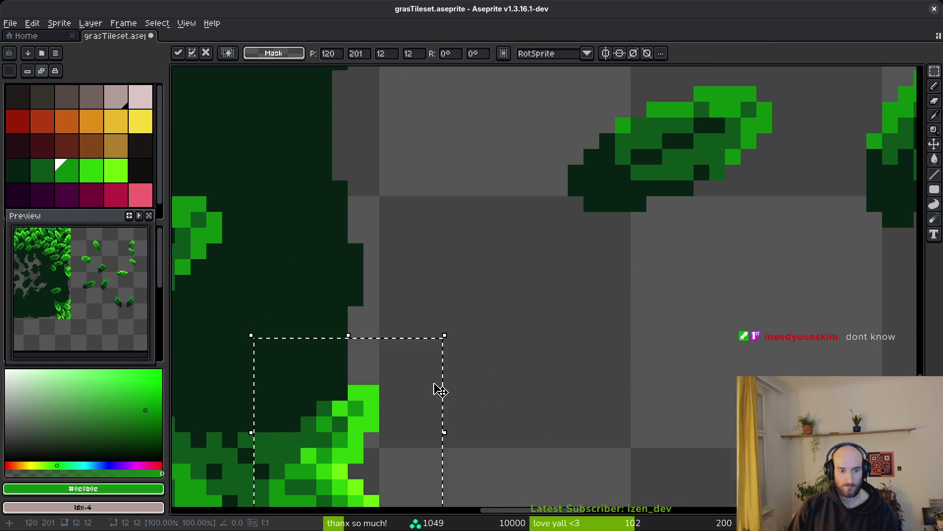
scroll(405, 390, "down", 3)
key("ctrl+d")
key("ctrl+s")
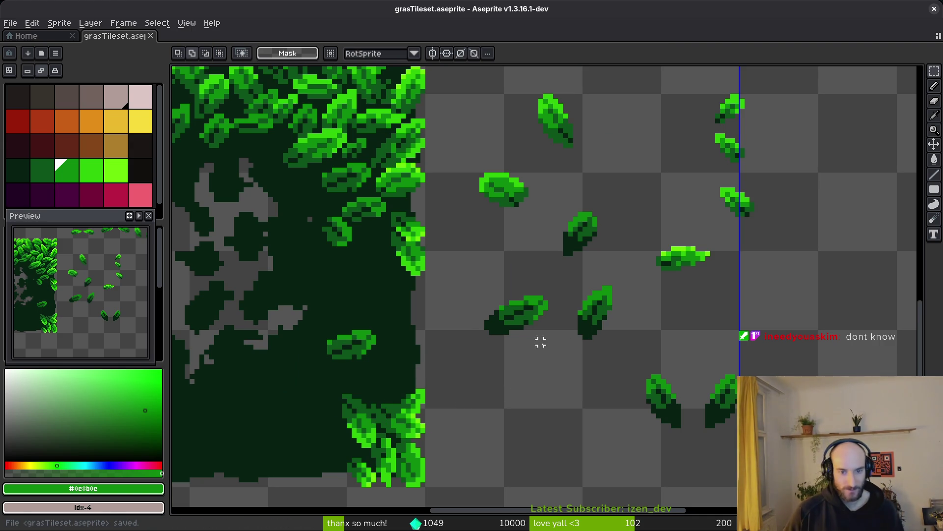
Select a leaf on the leaf sheet and carry it onto the tile's lower-right dark foliage edge
scroll(546, 343, "down", 2)
scroll(520, 280, "up", 3)
scroll(520, 280, "up", 2)
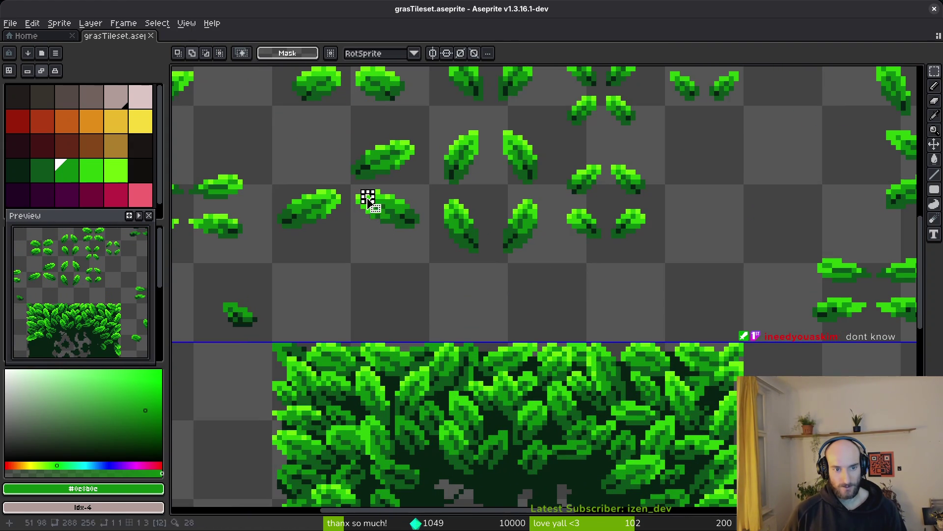
left_click_drag(353, 192, 440, 246)
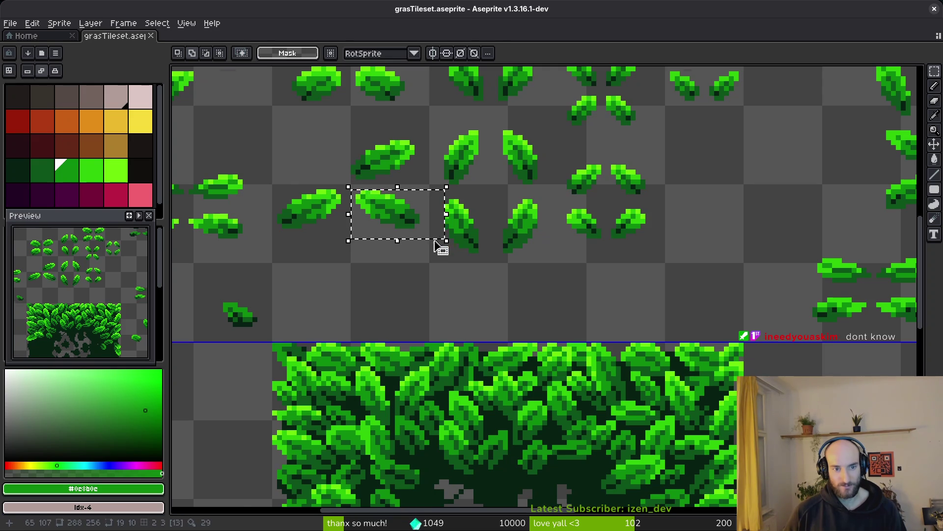
scroll(440, 246, "down", 2)
left_click(426, 162)
mouse_move(426, 162)
left_mouse_down()
mouse_move(644, 409)
mouse_move(644, 442)
mouse_move(575, 393)
mouse_move(637, 406)
left_mouse_up()
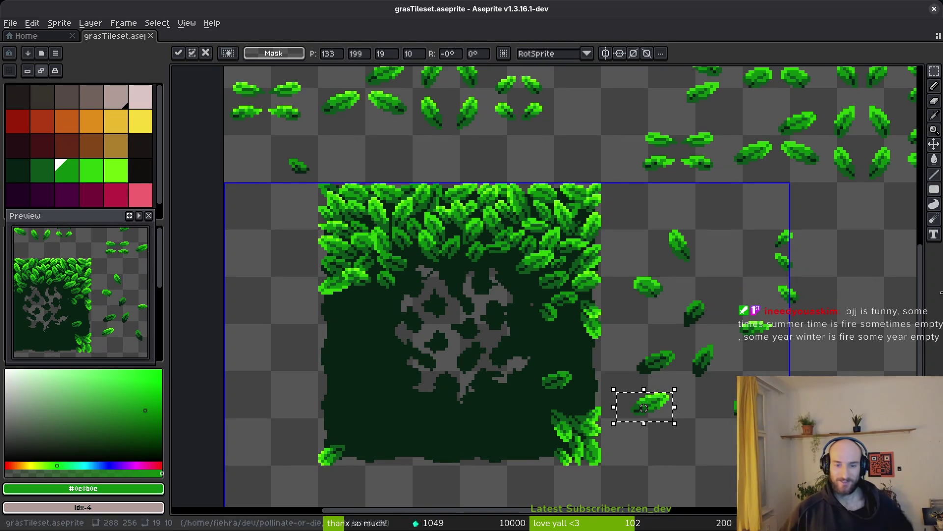
scroll(658, 413, "up", 3)
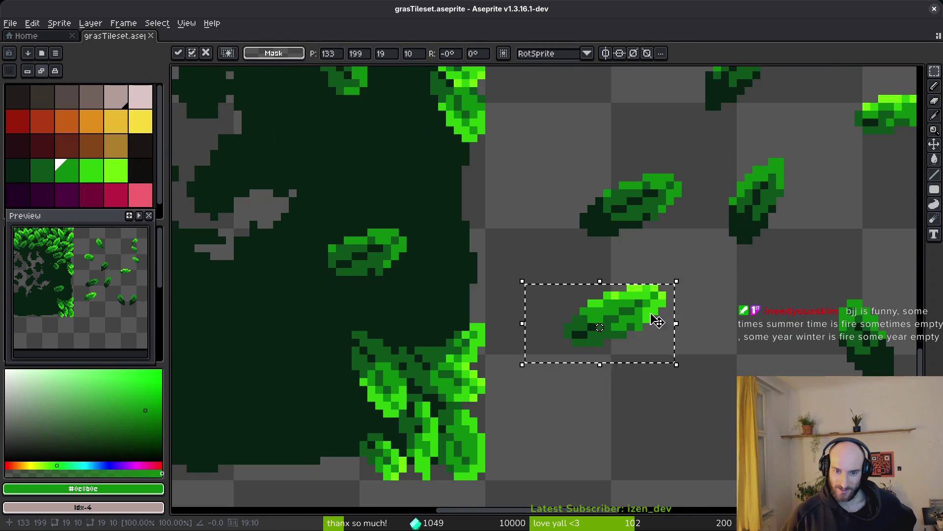
left_click_drag(658, 320, 471, 315)
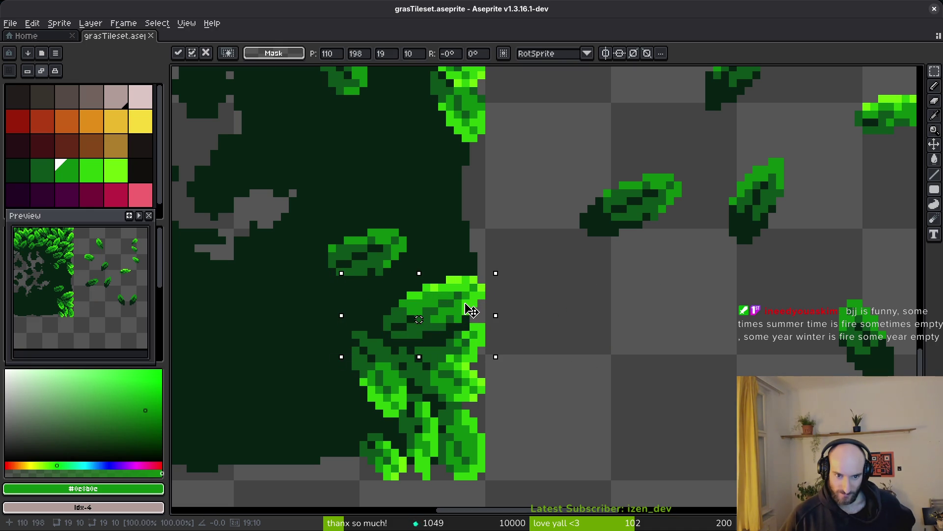
Nudge the 19×10 leaf left and down, commit it near x 103, y 198, and clear the selection
scroll(500, 316, "down", 4)
scroll(517, 329, "up", 2)
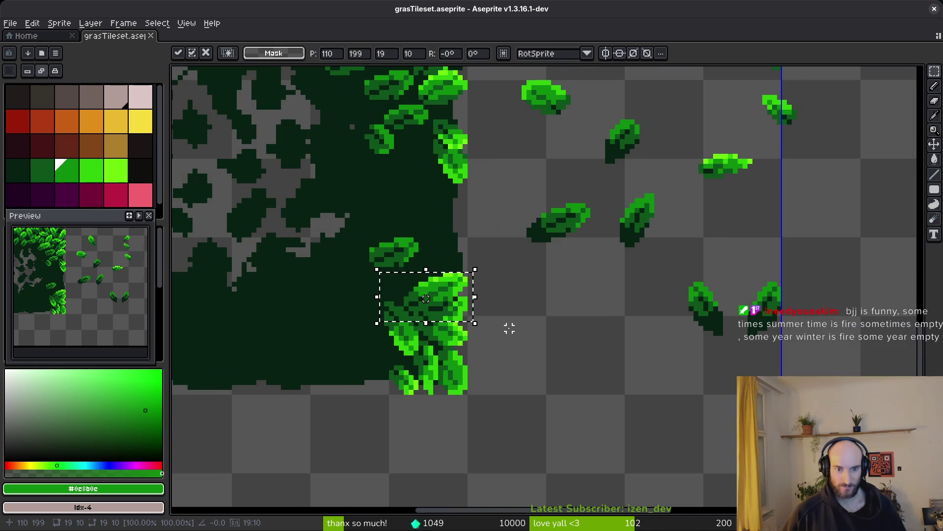
mouse_move(431, 297)
left_mouse_down()
mouse_move(393, 295)
mouse_move(398, 307)
mouse_move(419, 309)
mouse_move(527, 279)
mouse_move(406, 308)
left_mouse_up()
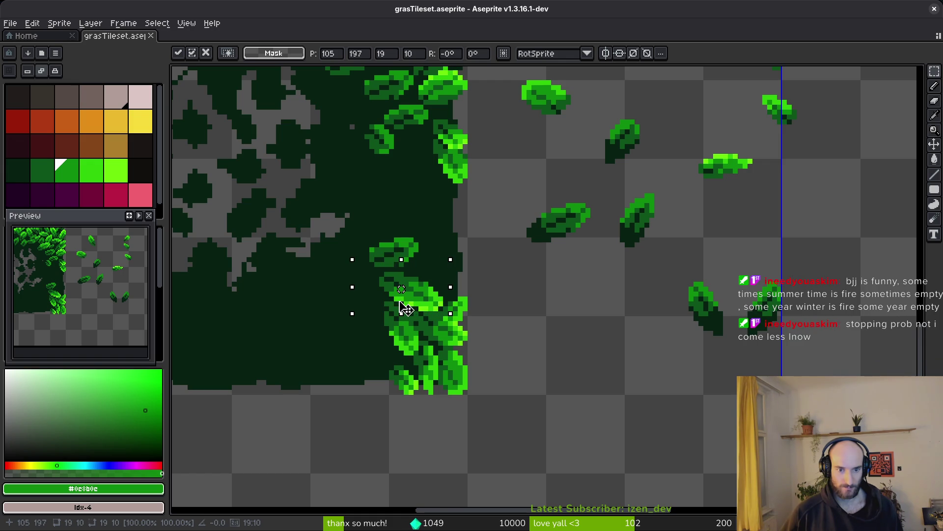
key("Left")
key("Down")
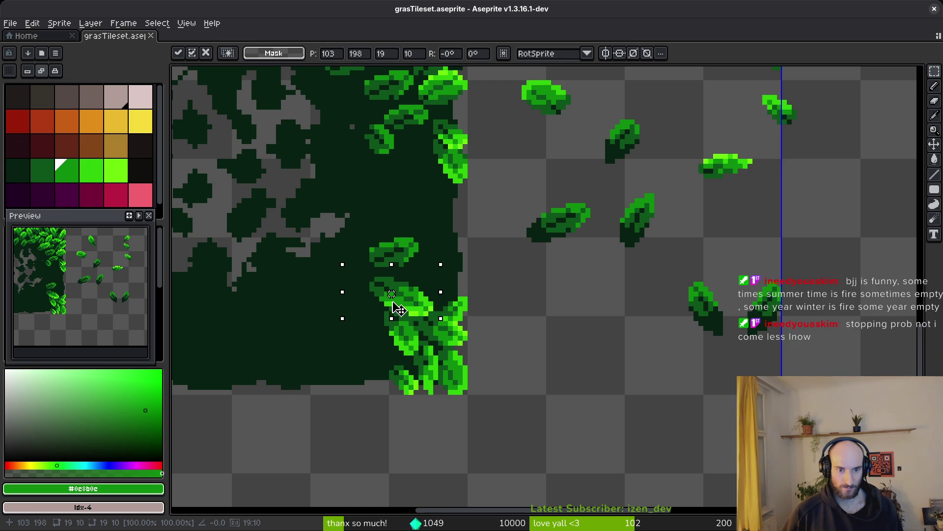
key("Return")
left_click_drag(515, 187, 592, 257)
left_click(665, 297)
scroll(725, 283, "down", 1)
scroll(725, 283, "down", 2)
scroll(649, 301, "up", 3)
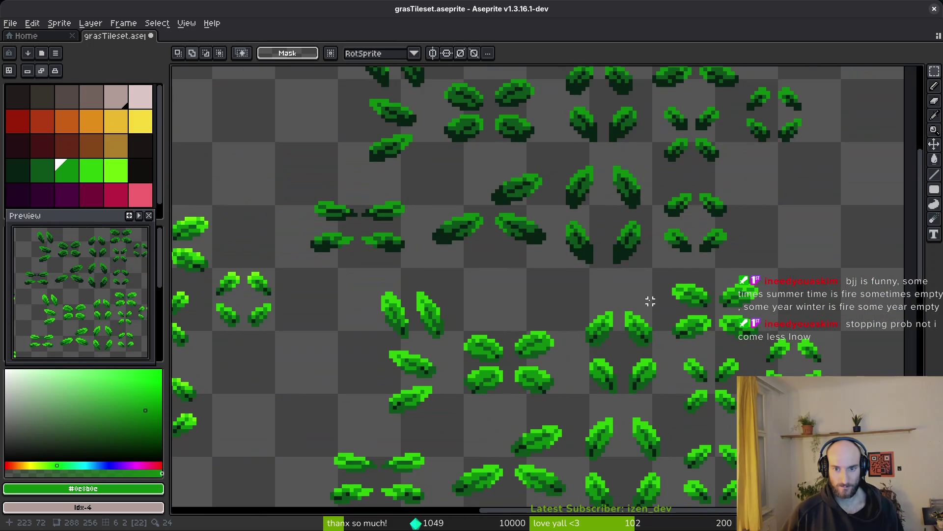
Paste a copy of a pair of template leaves and commit it beside the tile's right edge
scroll(722, 194, "up", 2)
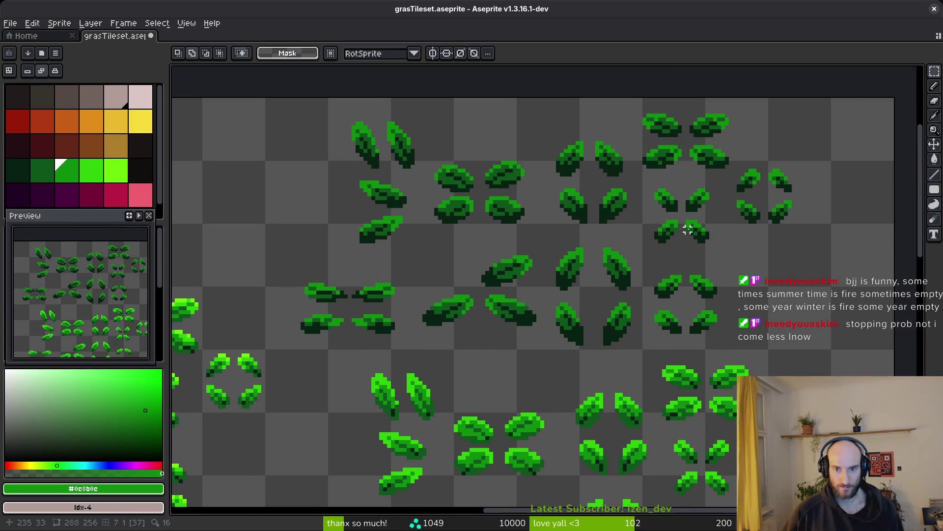
left_click_drag(702, 207, 723, 240)
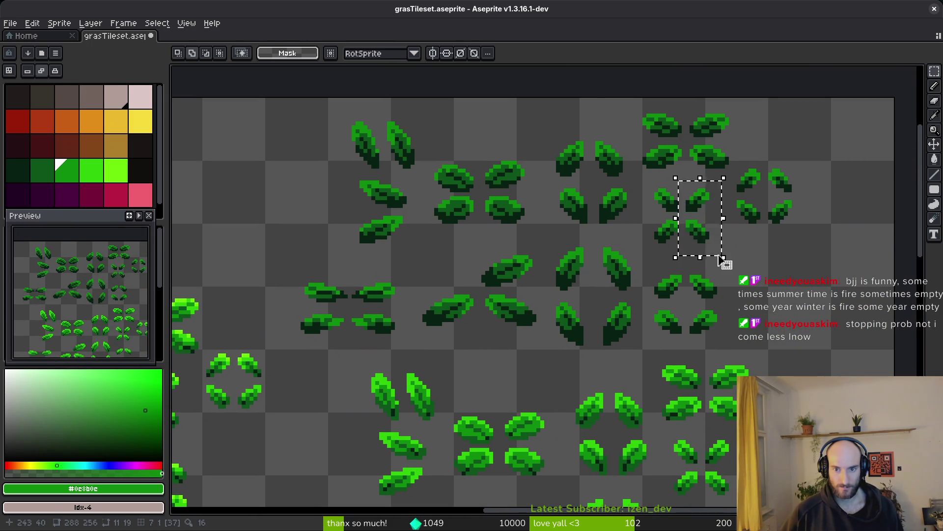
scroll(722, 241, "down", 2)
scroll(597, 302, "down", 2)
scroll(597, 302, "up", 2)
key("ctrl+v")
scroll(541, 339, "up", 1)
mouse_move(538, 344)
left_mouse_down()
mouse_move(710, 204)
mouse_move(713, 216)
left_mouse_up()
scroll(713, 216, "up", 1)
scroll(730, 243, "down", 1)
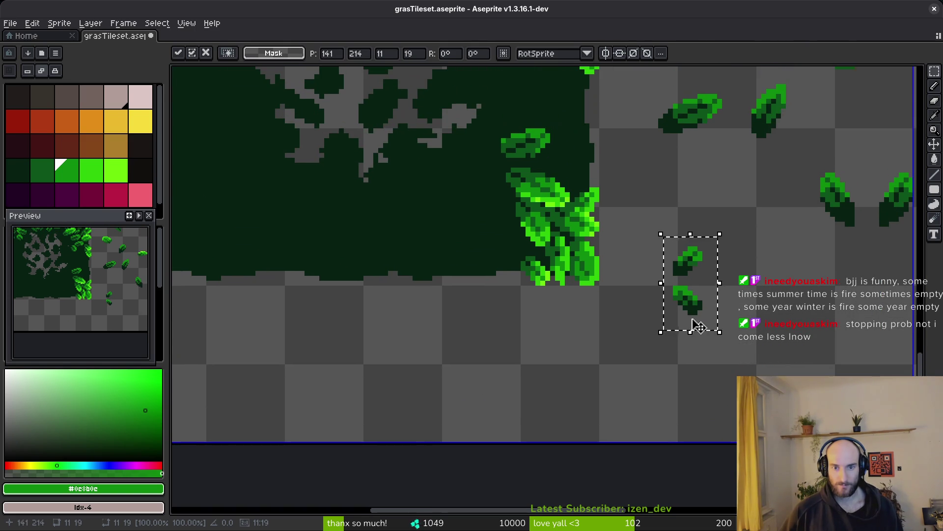
left_click(650, 223)
Select one small leaf, cancel a trial rotation, and move it onto the cluster near x 107, y 207
mouse_move(650, 223)
left_mouse_down()
mouse_move(723, 282)
mouse_move(693, 260)
mouse_move(619, 241)
mouse_move(513, 236)
mouse_move(501, 226)
mouse_move(491, 236)
mouse_move(491, 217)
mouse_move(519, 261)
left_mouse_up()
key("shift+r")
key("Escape")
scroll(658, 248, "up", 2)
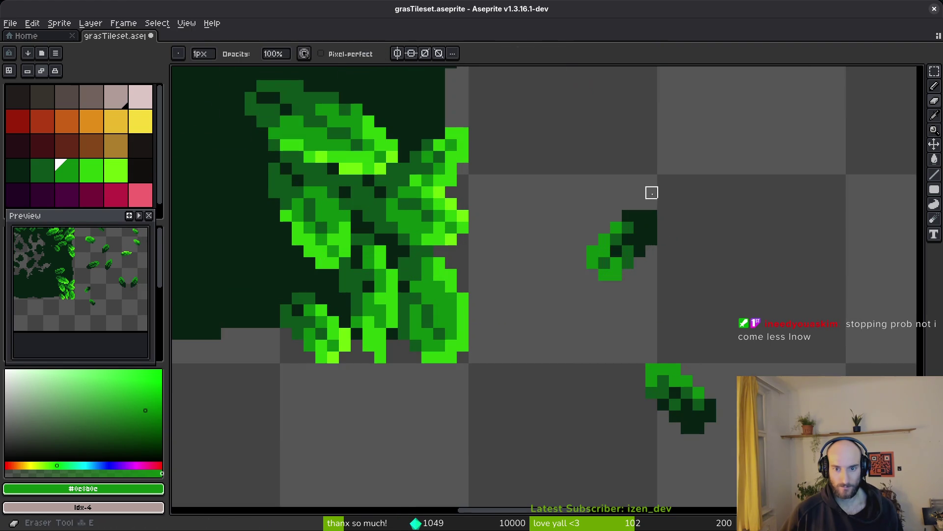
scroll(626, 219, "down", 2)
scroll(626, 219, "up", 3)
mouse_move(659, 267)
left_mouse_down()
mouse_move(267, 312)
mouse_move(291, 280)
mouse_move(282, 284)
mouse_move(282, 270)
mouse_move(287, 289)
mouse_move(278, 288)
mouse_move(275, 268)
mouse_move(276, 276)
left_mouse_up()
key("ctrl+d")
key("ctrl+shift+d")
scroll(723, 372, "down", 3)
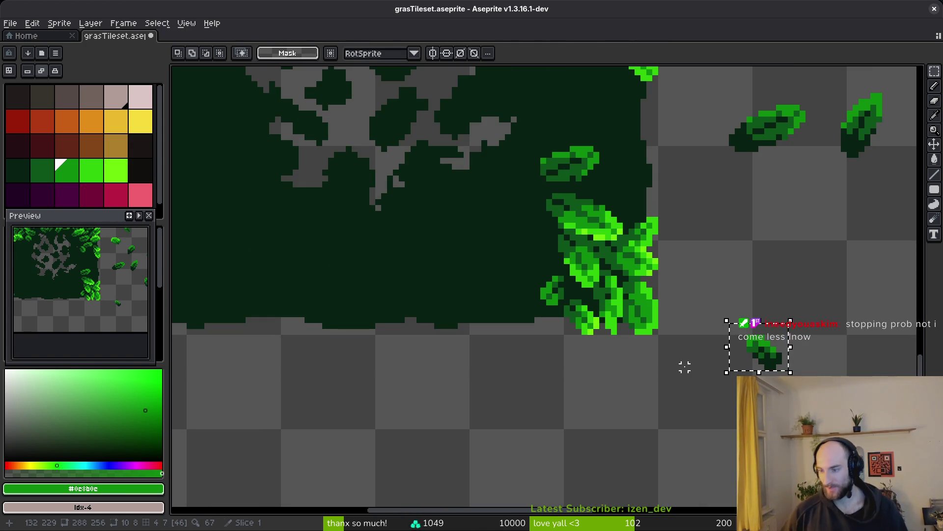
Rotate the small 10×8 leaf and commit it near x 105, y 197 in the lower-right cluster
mouse_move(759, 350)
left_mouse_down()
mouse_move(495, 370)
mouse_move(502, 366)
left_mouse_up()
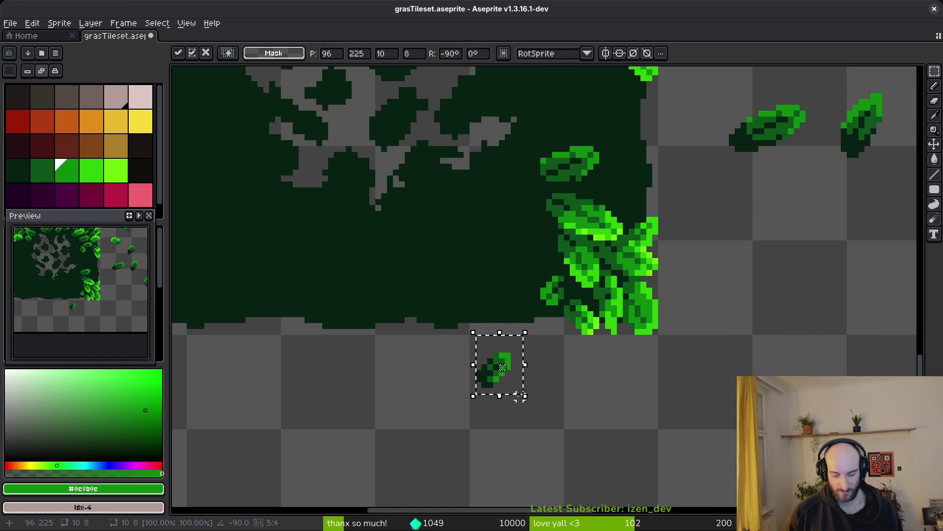
mouse_move(519, 398)
left_mouse_down()
mouse_move(529, 381)
mouse_move(514, 399)
mouse_move(510, 379)
mouse_move(547, 350)
mouse_move(544, 262)
mouse_move(547, 284)
mouse_move(755, 246)
mouse_move(773, 266)
left_mouse_up()
scroll(773, 265, "up", 3)
mouse_move(710, 339)
left_mouse_down()
mouse_move(656, 301)
mouse_move(653, 312)
mouse_move(588, 288)
mouse_move(705, 266)
mouse_move(643, 206)
left_mouse_up()
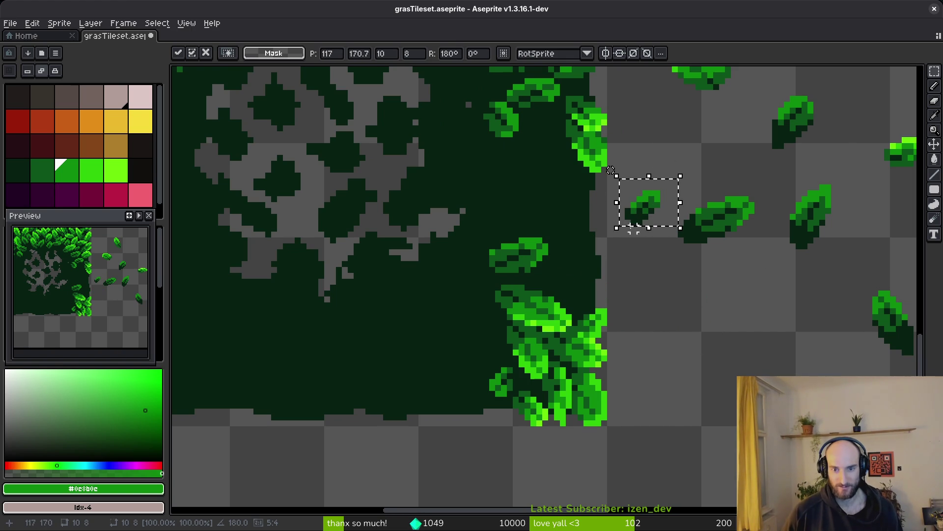
scroll(638, 274, "down", 1)
mouse_move(648, 238)
left_mouse_down()
mouse_move(668, 201)
mouse_move(541, 295)
mouse_move(541, 317)
mouse_move(528, 329)
mouse_move(544, 315)
mouse_move(550, 337)
left_mouse_up()
left_click(638, 345)
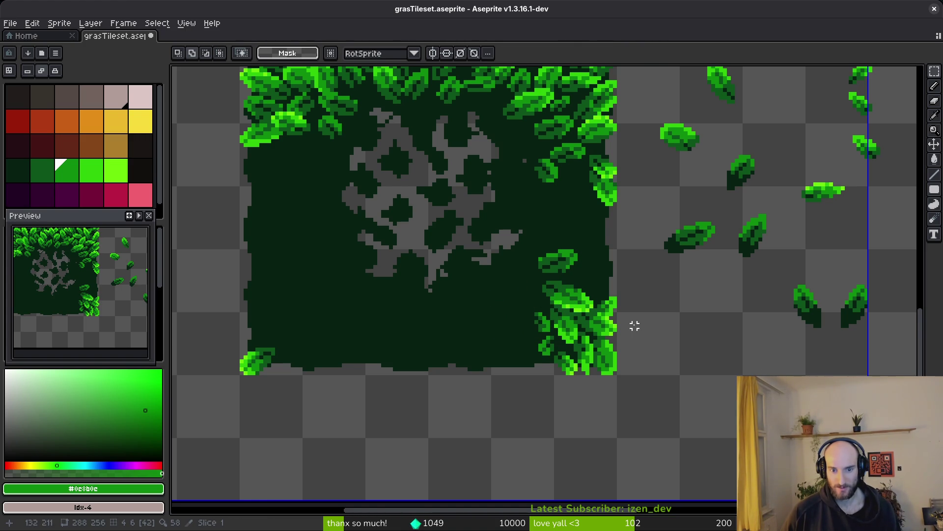
Select a single leaf and place it upside down on the tile's bottom-right corner
scroll(634, 325, "down", 3)
scroll(700, 346, "up", 1)
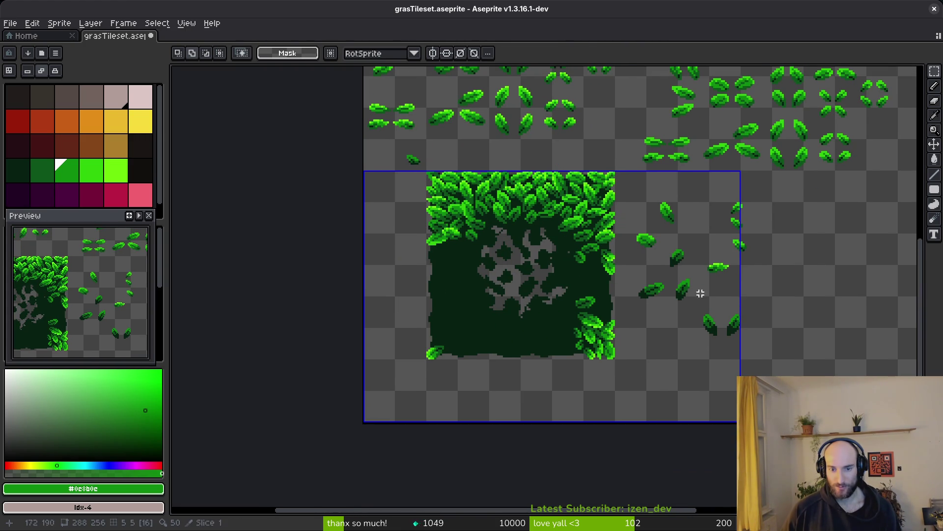
scroll(708, 293, "up", 3)
scroll(552, 223, "down", 2)
scroll(525, 194, "up", 1)
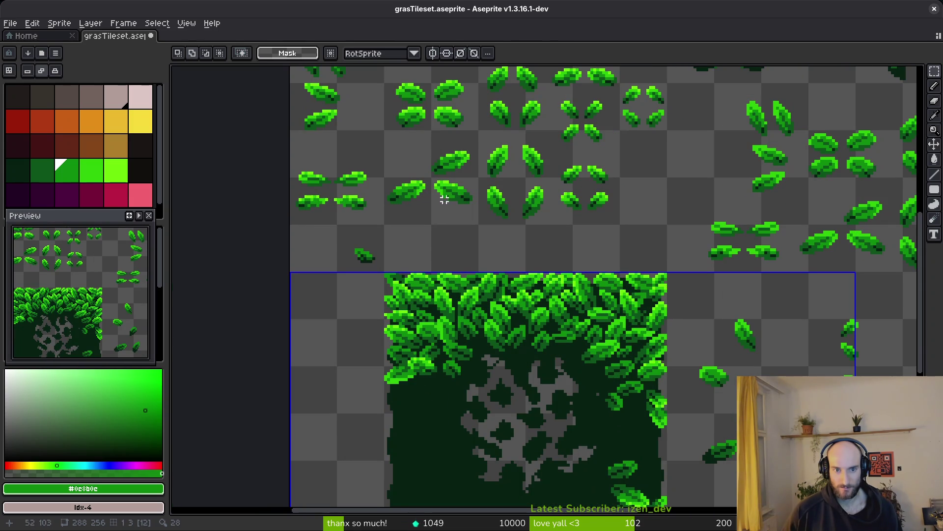
left_click_drag(481, 185, 516, 228)
scroll(514, 177, "down", 4)
left_click(513, 173)
scroll(512, 173, "up", 2)
mouse_move(522, 162)
left_mouse_down()
mouse_move(555, 345)
mouse_move(517, 182)
mouse_move(535, 184)
mouse_move(608, 389)
mouse_move(636, 405)
left_mouse_up()
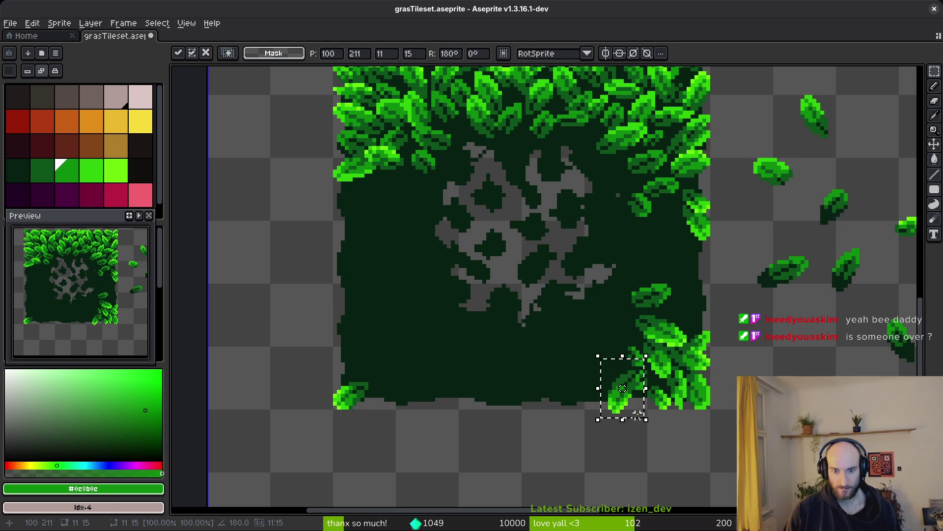
mouse_move(630, 405)
left_mouse_down()
mouse_move(618, 403)
mouse_move(627, 401)
left_mouse_up()
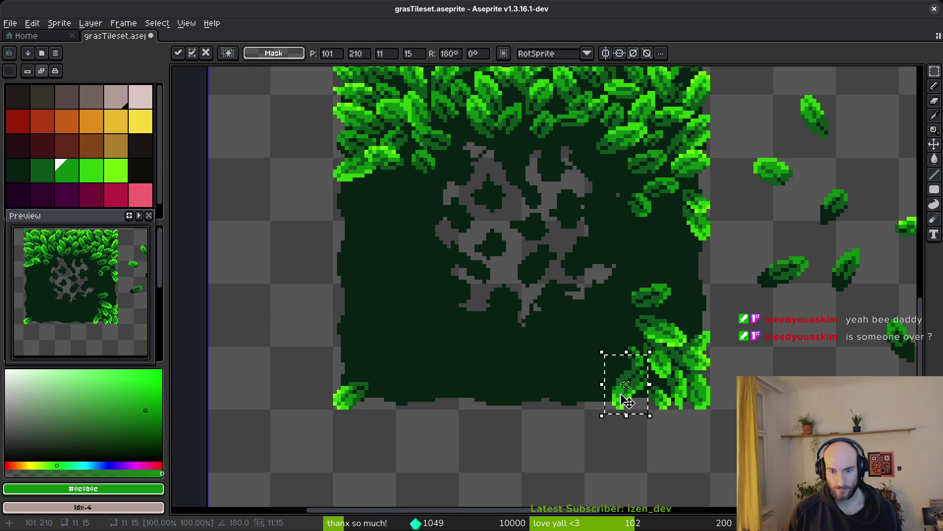
key("ctrl+d")
Compare the placement with undo/redo, then paste the 11×15 leaf into the bottom-right cluster near x 101, y 210
key("ctrl+z")
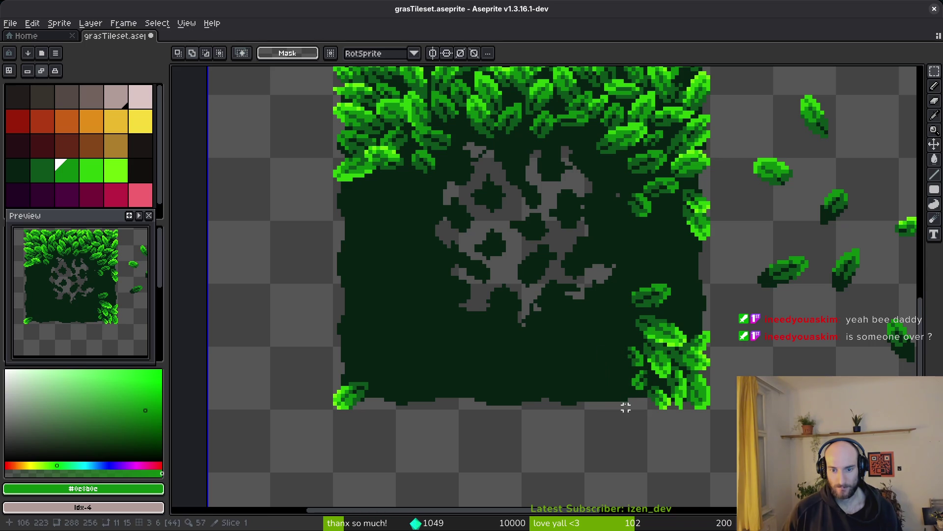
key("ctrl+y")
key("ctrl+z")
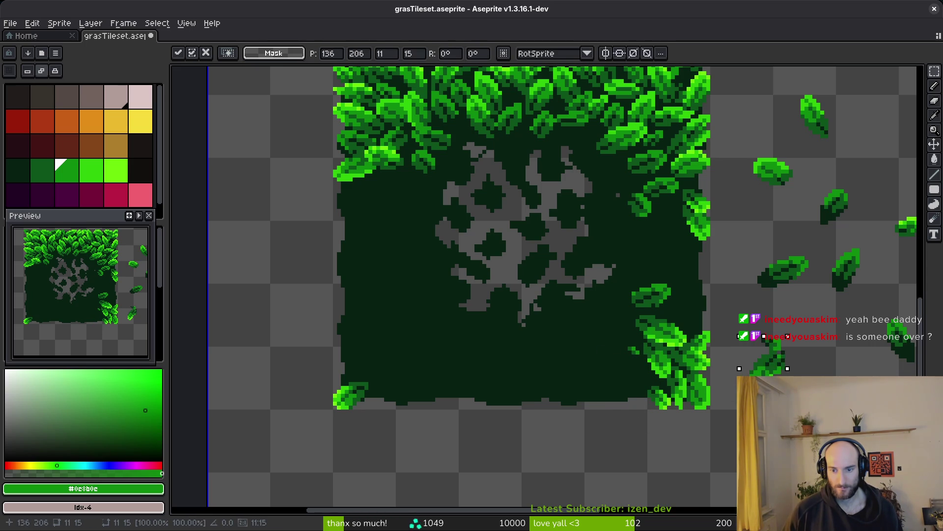
key("ctrl+y")
key("ctrl+z")
key("ctrl+v")
left_click_drag(461, 273, 774, 362)
Draw a one-pixel green line with the Rectangle tool and show the timeline and layers
scroll(560, 374, "up", 2)
key("r")
scroll(577, 361, "up", 2)
left_click_drag(578, 317, 572, 411)
key("Tab")
Undo the stray green line, erase leftover stray pixels, and save the tileset
key("e")
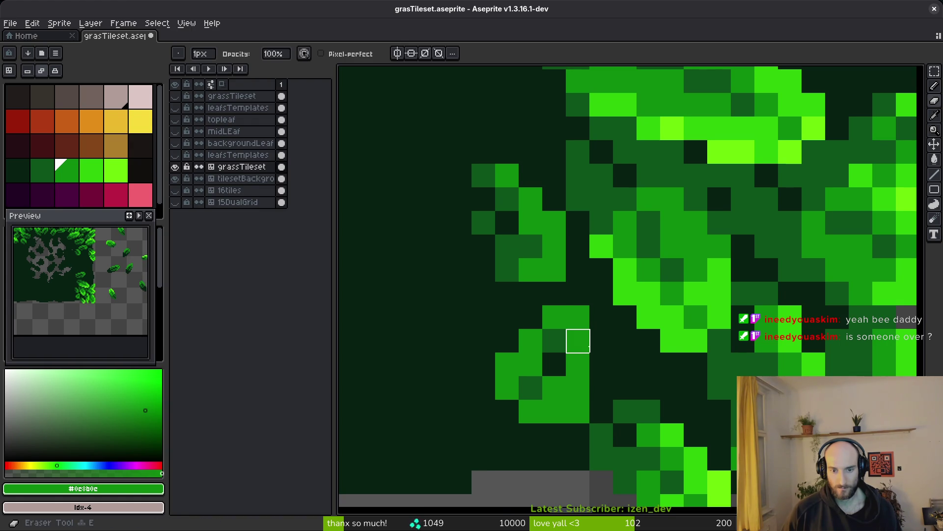
key("ctrl+z")
key("Tab")
mouse_move(578, 341)
left_mouse_down()
mouse_move(576, 316)
mouse_move(553, 436)
mouse_move(507, 364)
left_mouse_up()
scroll(535, 358, "down", 2)
scroll(535, 357, "down", 1)
key("ctrl+s")
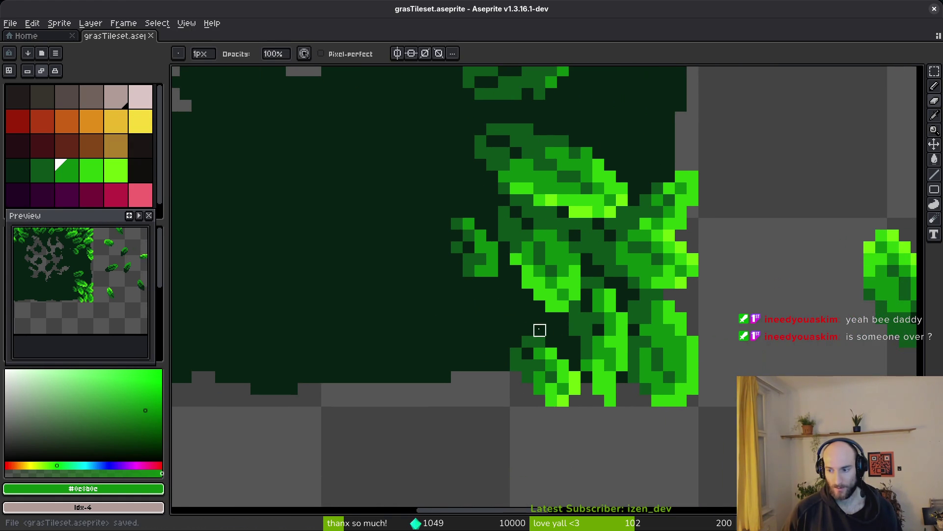
Marquee-select a leaf right of the tile and drag a copy below the tile
scroll(551, 353, "right", 5)
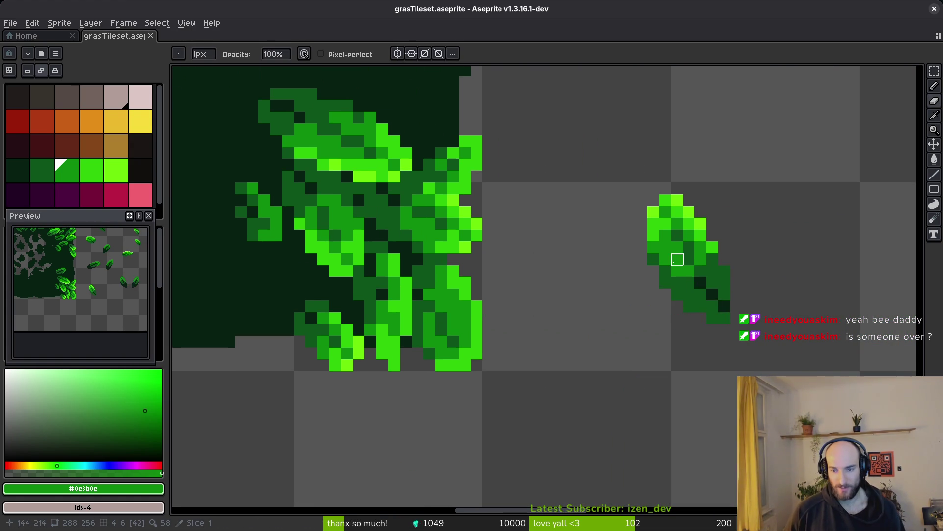
key("m")
left_click_drag(590, 143, 766, 355)
scroll(707, 330, "down", 1)
scroll(700, 311, "down", 1)
scroll(699, 312, "left", 1)
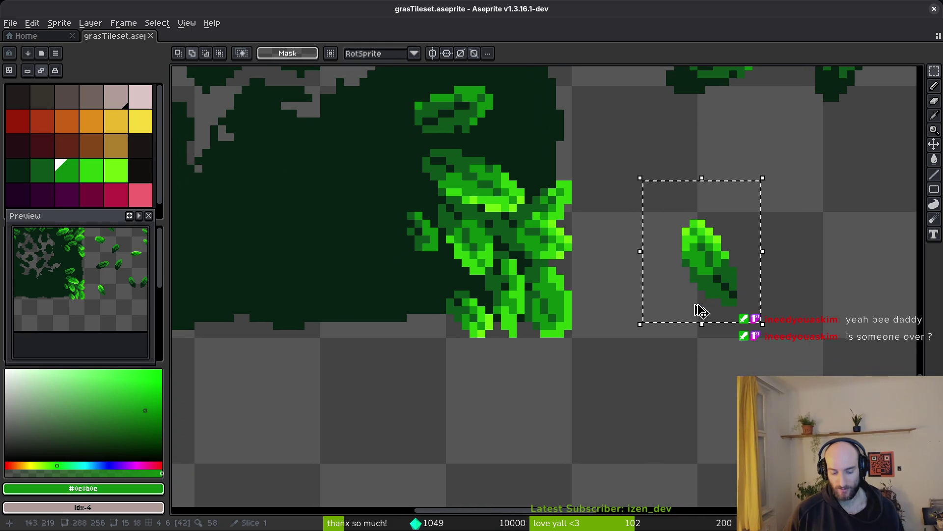
scroll(668, 319, "left", 1)
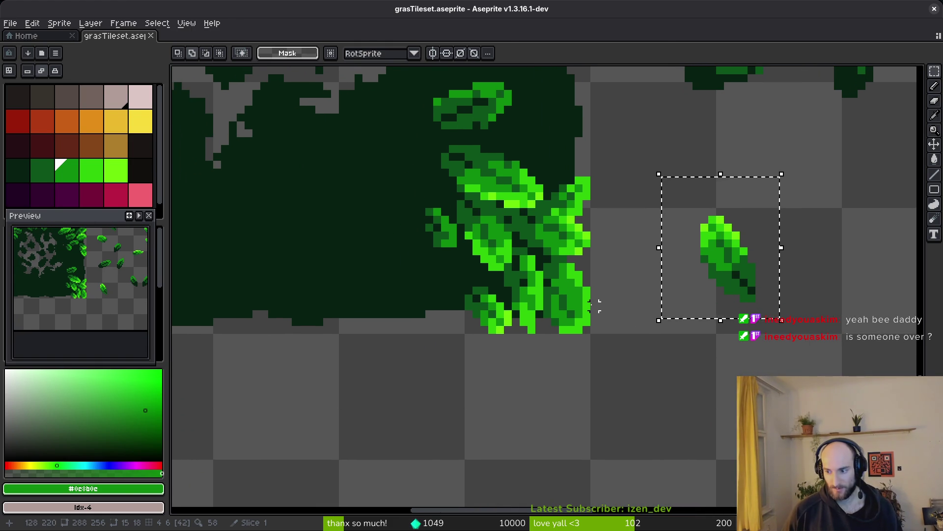
key("ctrl+t")
mouse_move(713, 296)
left_mouse_down()
mouse_move(354, 363)
mouse_move(437, 432)
left_mouse_up()
Flip the 15×18 leaf copy, commit it near x 101, y 212, and save grasTileset.aseprite
key("shift+h")
key("shift+v")
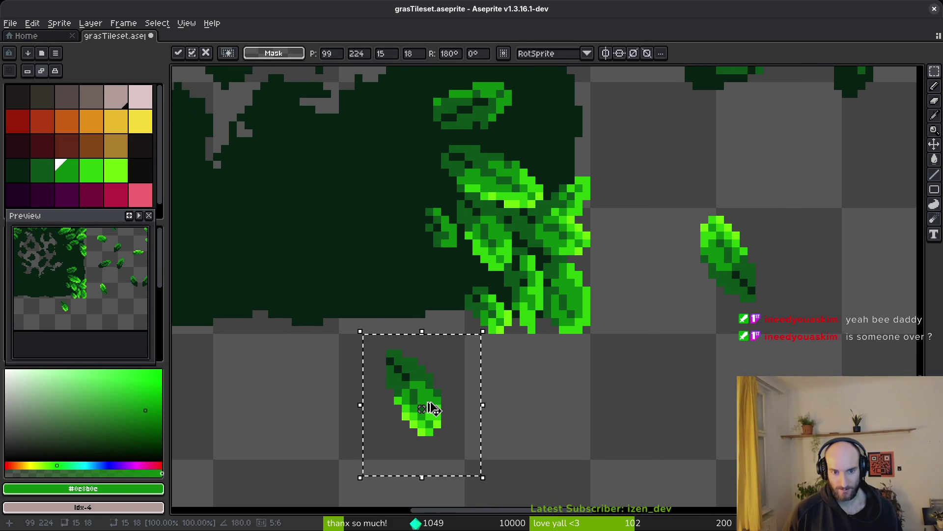
key("shift+v")
key("shift+v")
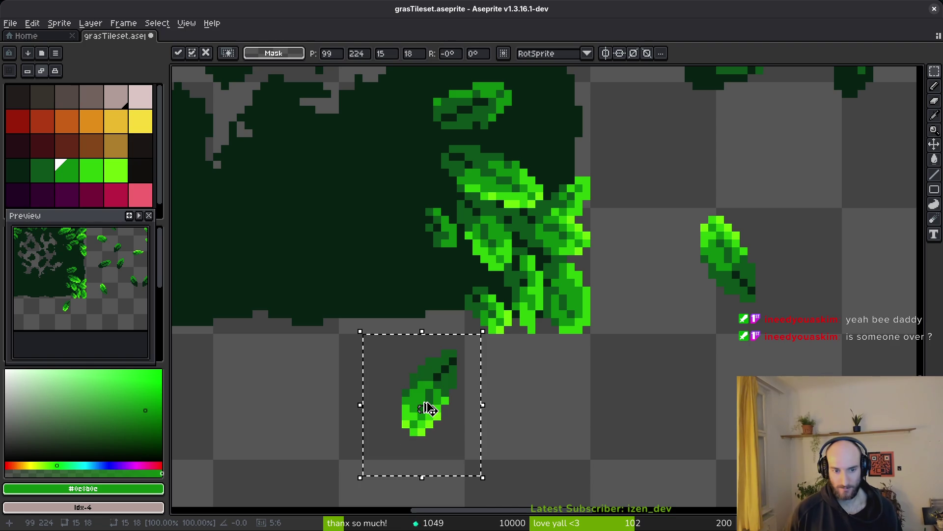
mouse_move(455, 393)
left_mouse_down()
mouse_move(448, 330)
mouse_move(459, 308)
left_mouse_up()
key("Return")
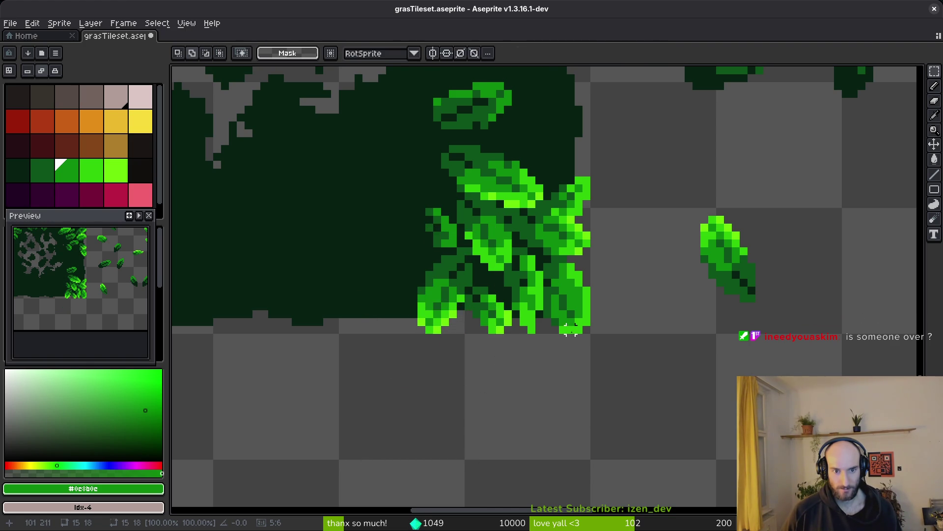
scroll(565, 332, "down", 3)
key("ctrl+s")
scroll(626, 257, "up", 3)
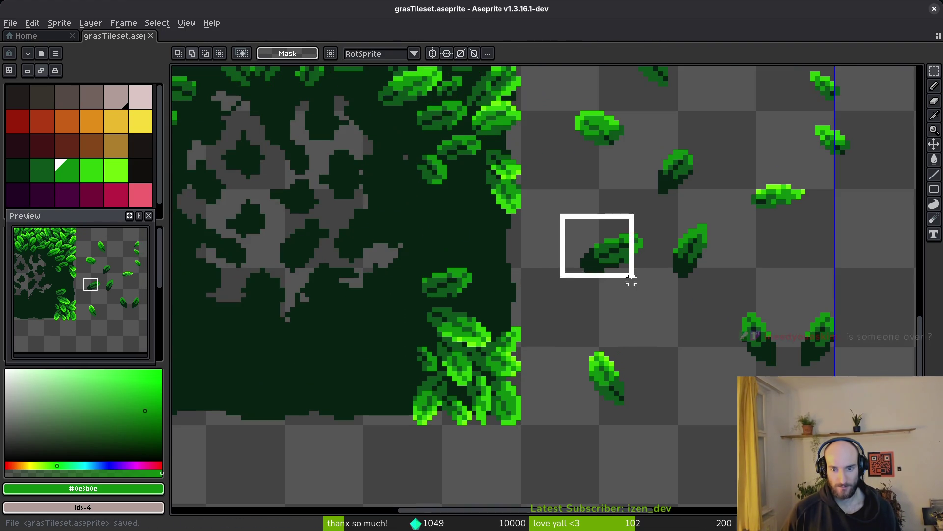
Copy an 11×14 leaf onto the dark ground, nudging it up and left to near x 86, y 200
left_click_drag(631, 279, 634, 279)
left_click(670, 213)
left_click_drag(667, 206, 724, 281)
mouse_move(675, 235)
left_mouse_down()
mouse_move(484, 346)
mouse_move(315, 361)
mouse_move(307, 352)
mouse_move(393, 400)
mouse_move(371, 354)
mouse_move(359, 357)
left_mouse_up()
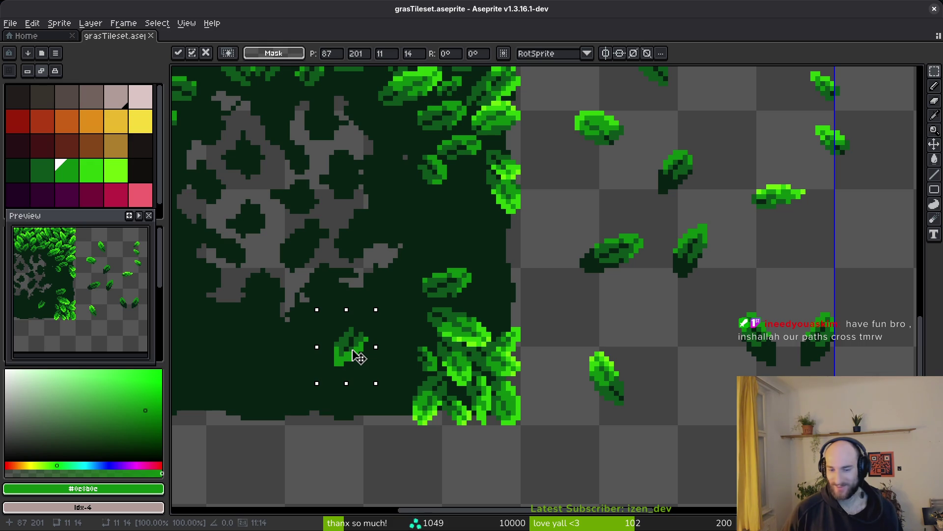
left_click_drag(351, 349, 352, 344)
key("Left")
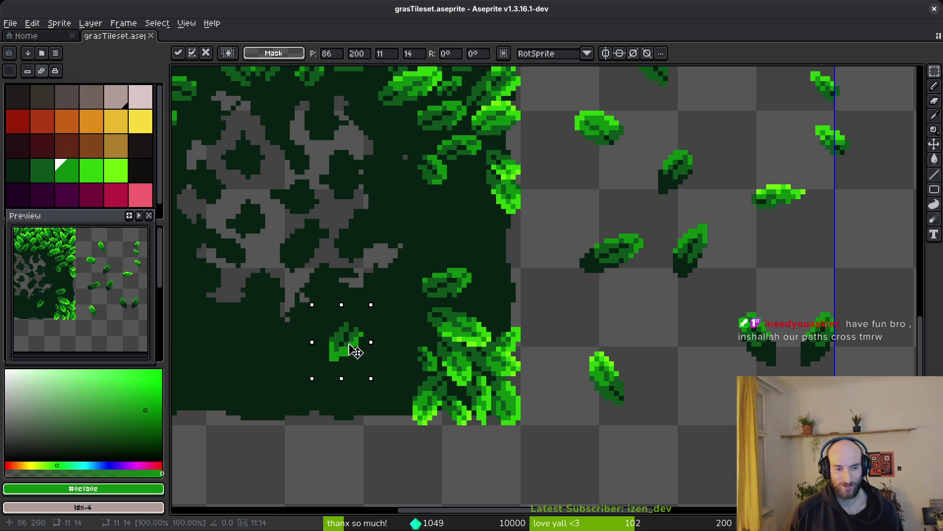
key("Return")
scroll(616, 343, "down", 2)
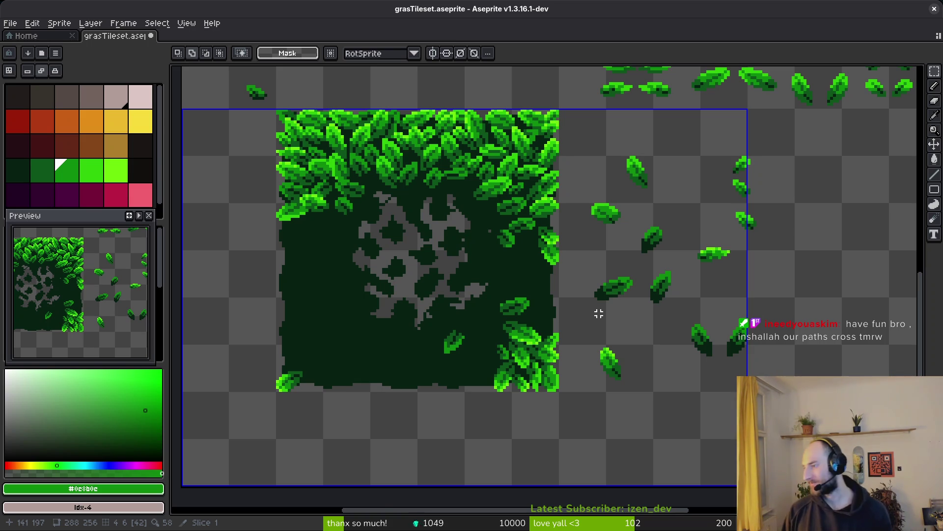
Zoom out, show the layers, switch to the Magic Wand, and save grasTileset.aseprite
scroll(593, 299, "down", 4)
key("Tab")
key("w")
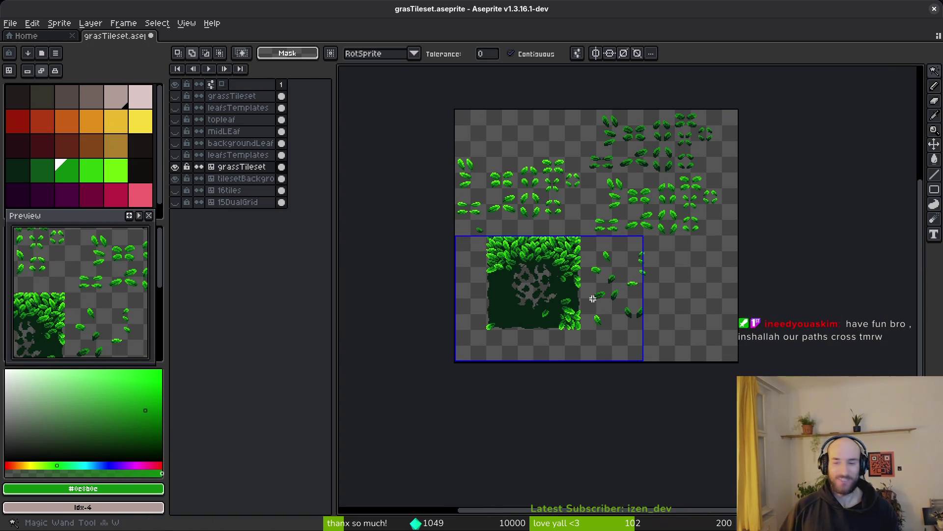
key("ctrl+s")
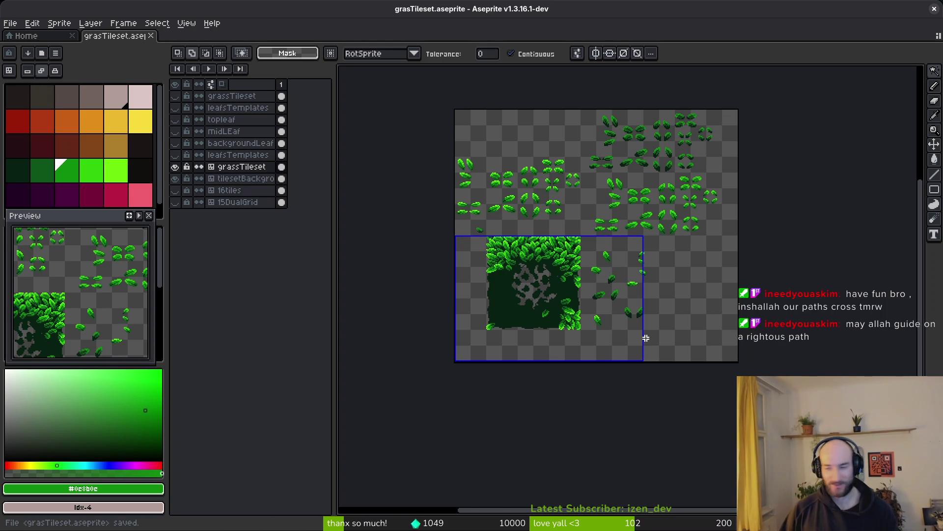
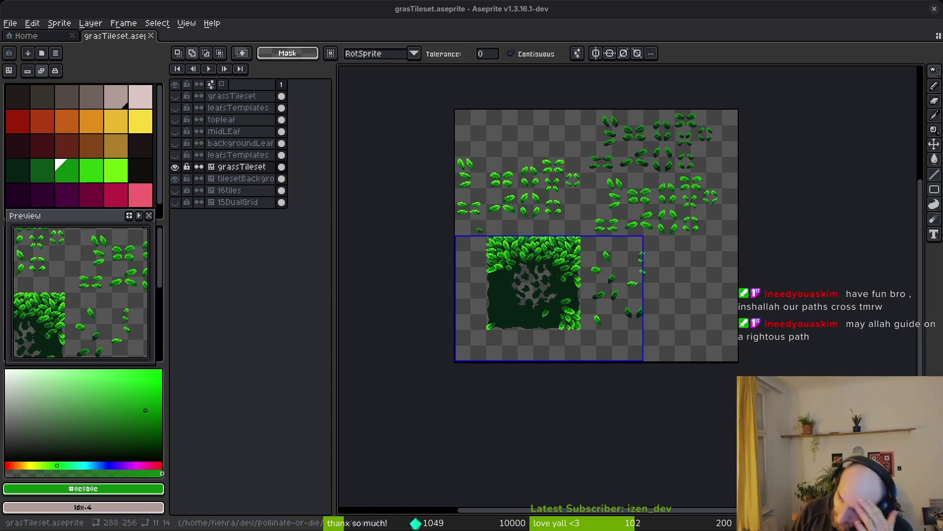
Switch from Aseprite to the browser showing Twitch's Raid Channel list of live streams
key("alt+Tab")
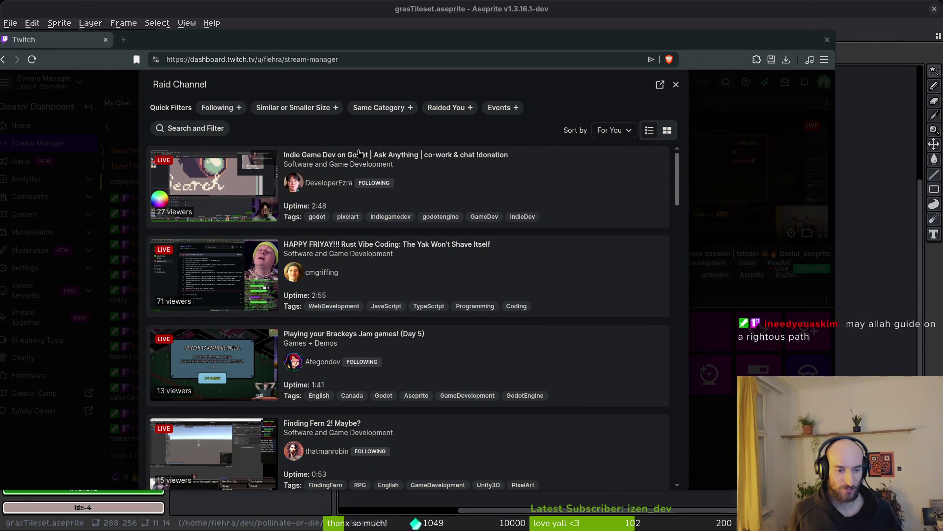
scroll(493, 404, "down", 5)
scroll(469, 370, "down", 3)
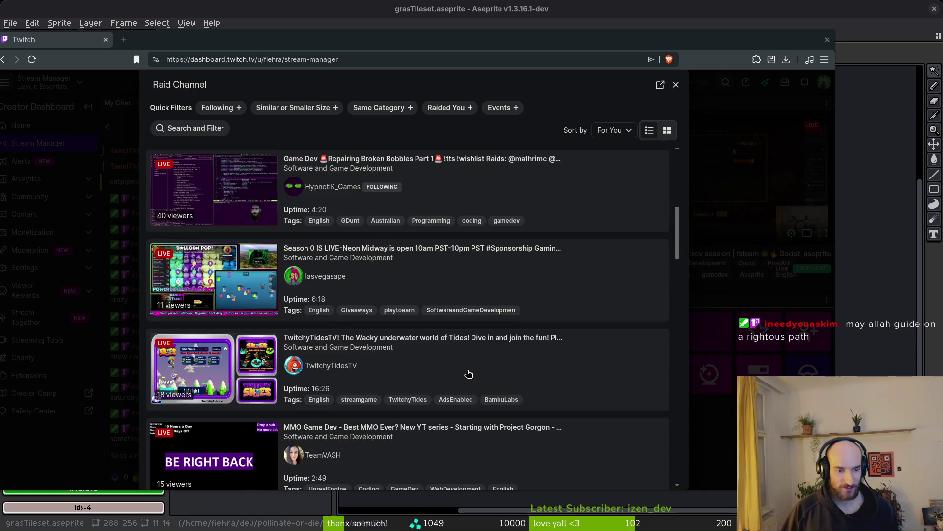
scroll(470, 371, "down", 4)
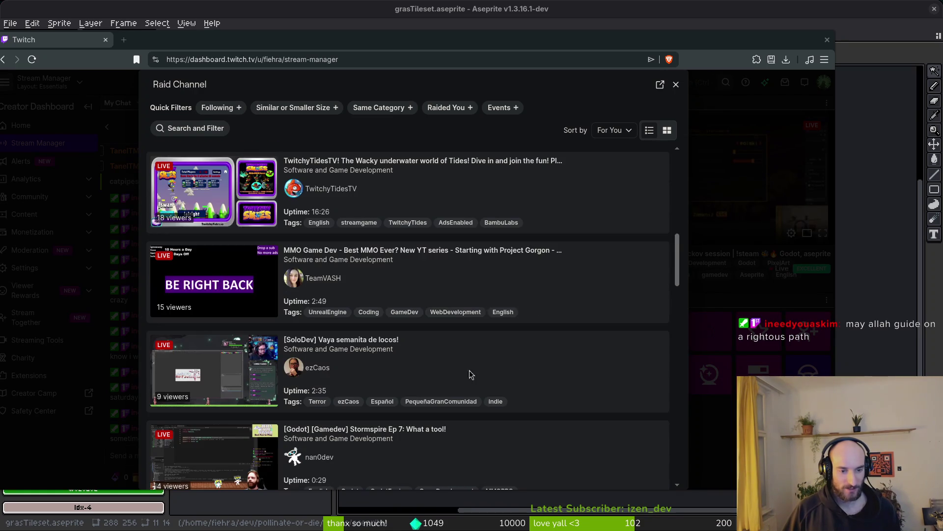
scroll(473, 372, "down", 9)
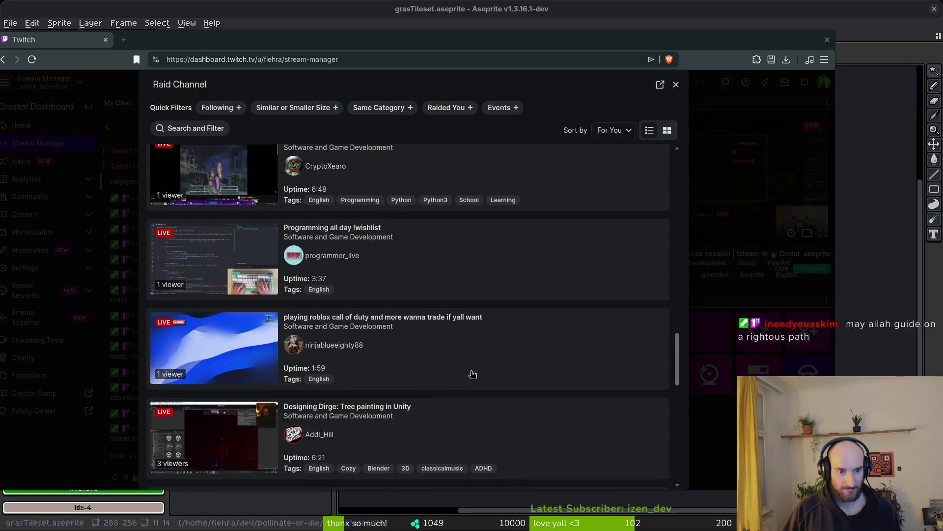
scroll(473, 374, "down", 2)
scroll(472, 374, "down", 9)
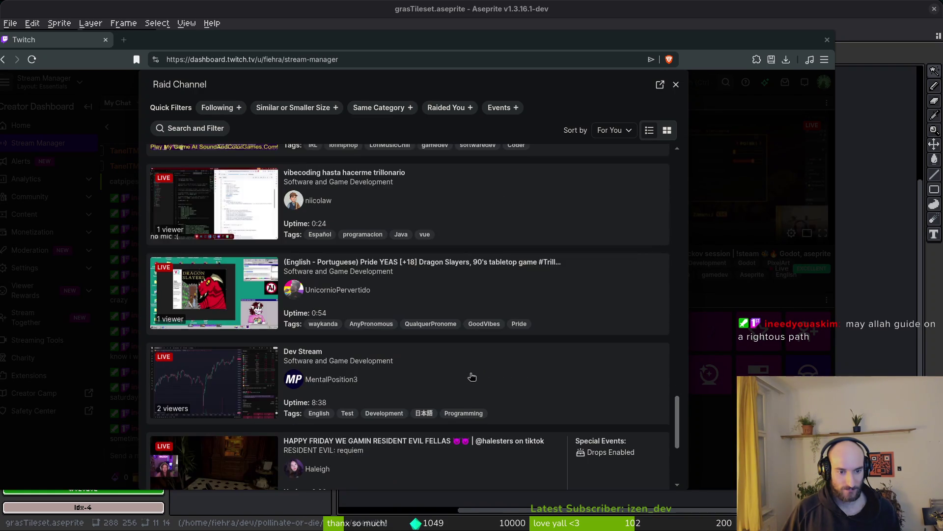
scroll(473, 378, "down", 4)
scroll(470, 377, "down", 5)
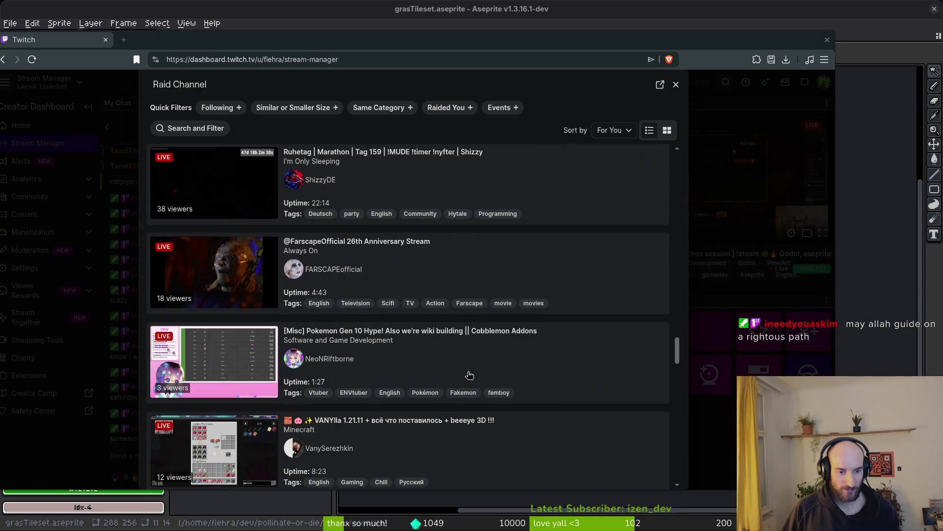
scroll(471, 374, "down", 11)
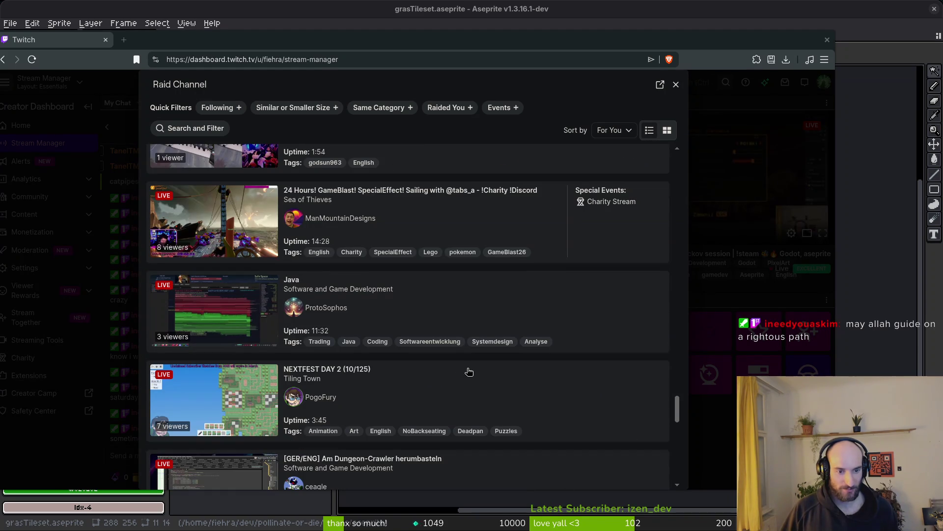
scroll(468, 371, "down", 10)
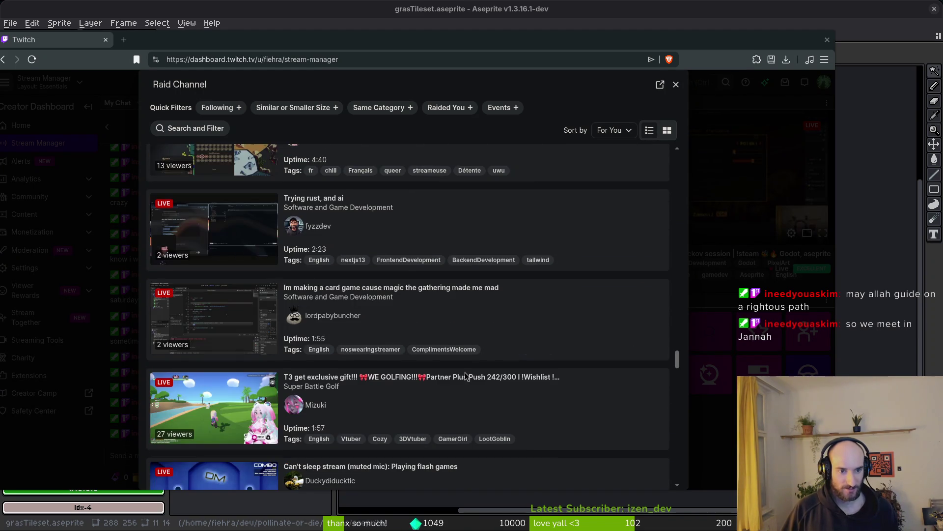
scroll(466, 379, "down", 1)
scroll(467, 376, "down", 5)
scroll(466, 376, "down", 5)
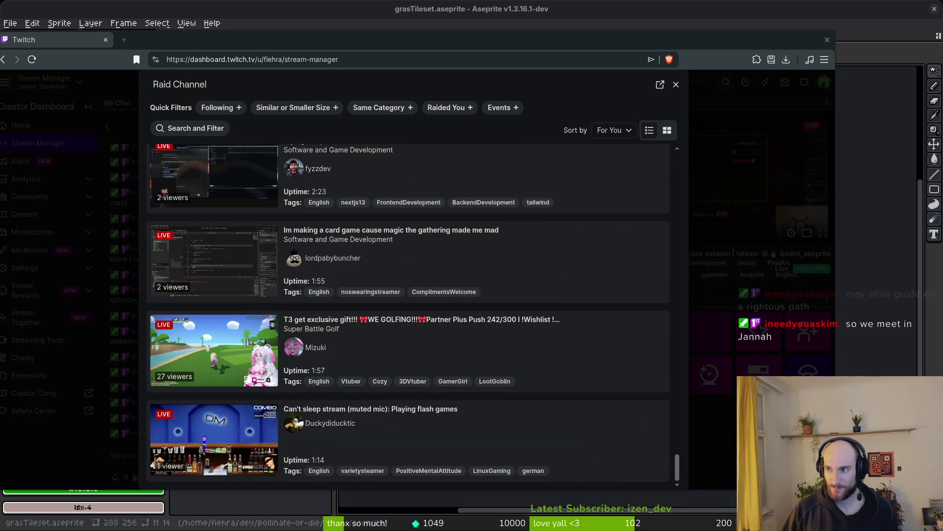
scroll(491, 378, "up", 6)
mouse_move(677, 323)
left_mouse_down()
mouse_move(685, 405)
mouse_move(644, 74)
left_mouse_up()
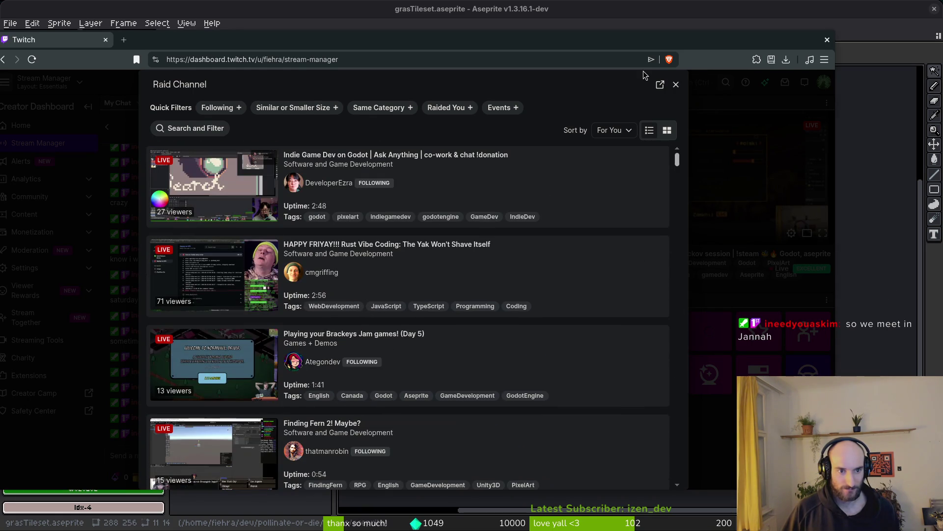
Preview the 'Finding Fern 2! Maybe?' stream, post the fiehraWigg emote in chat, and dismiss the wheel banner
left_click(315, 449)
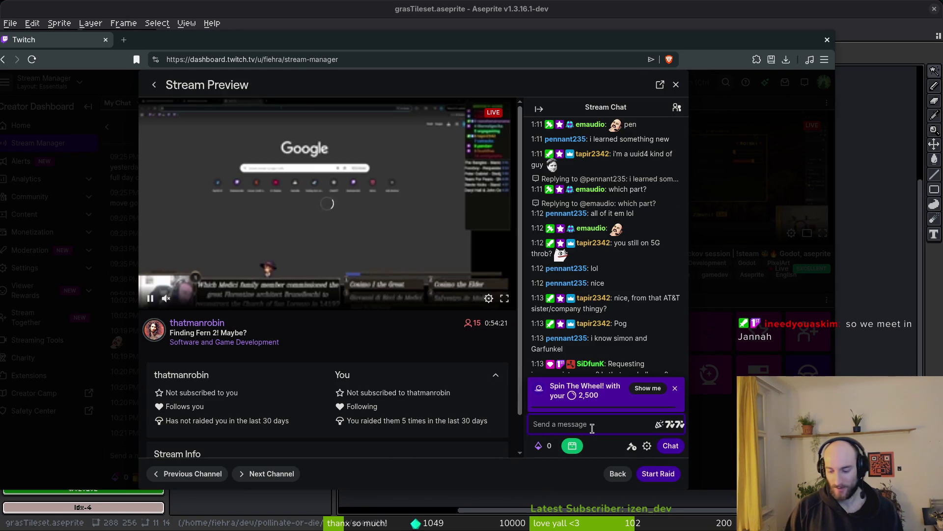
type("fiehraWigg")
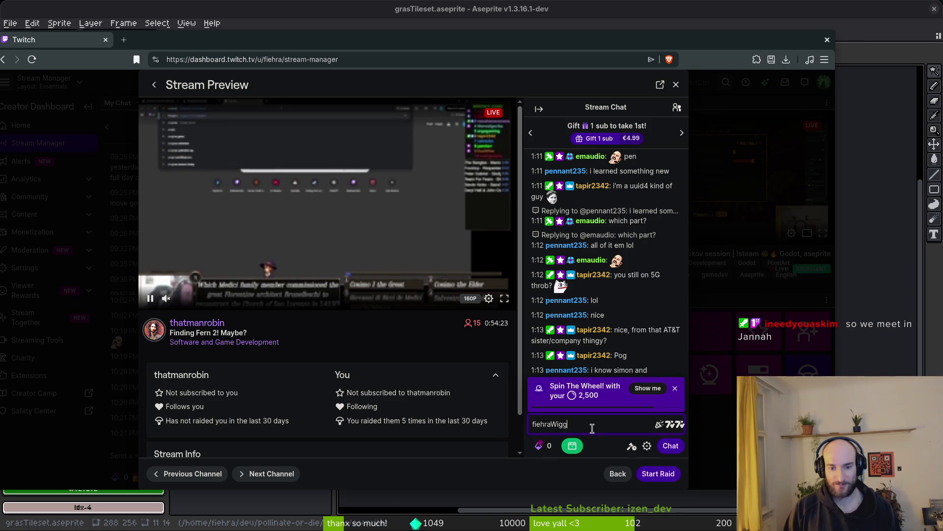
key("Return")
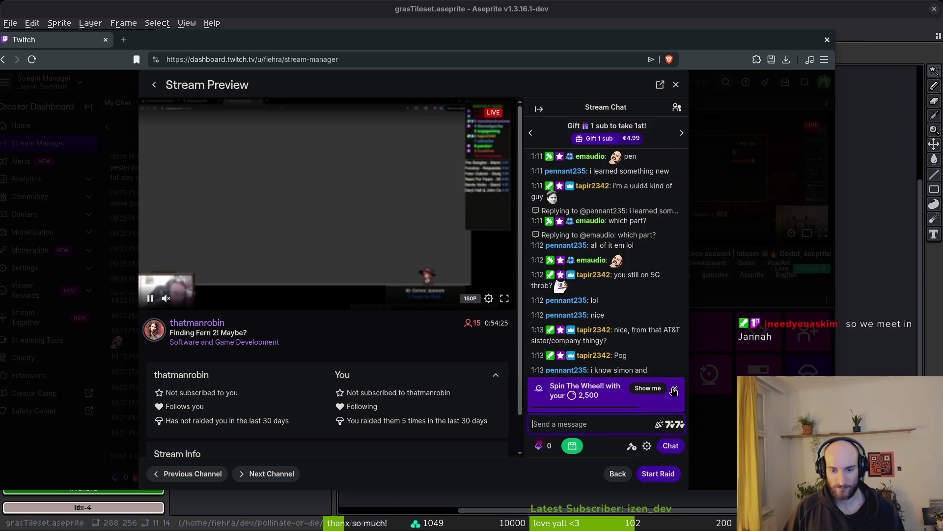
left_click(673, 390)
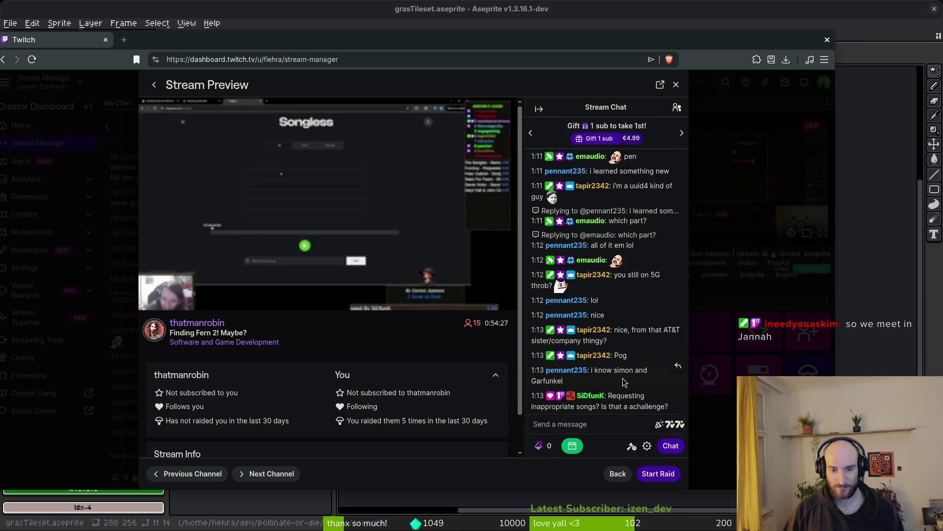